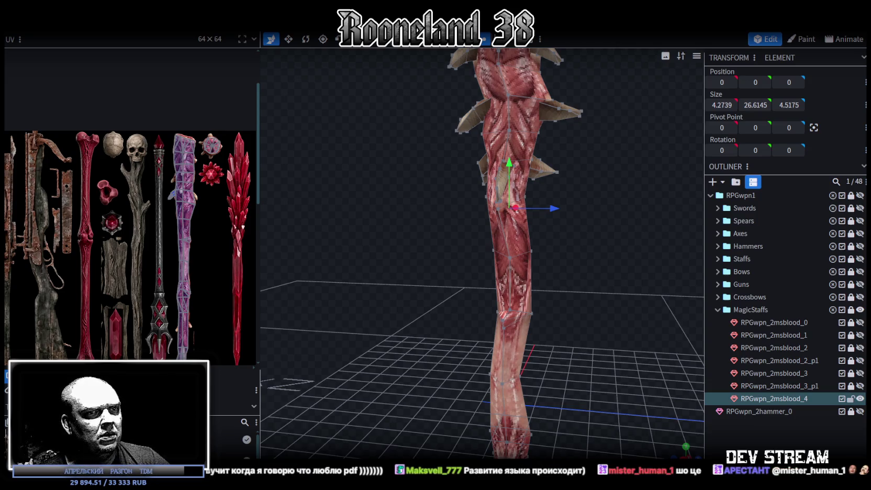
# Bring up the Yandex Market listing for the blue velour armchair in Chrome.
pyautogui.hotkey('alt', 'Tab')
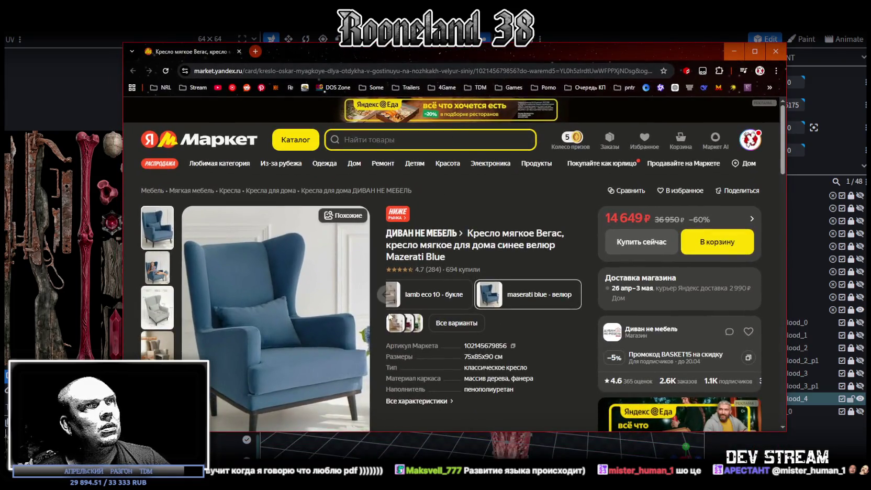
# Browse the armchair photos to the 75×85×90 cm dimensions diagram, then minimize the browser.
pyautogui.click(157, 271)
pyautogui.click(156, 314)
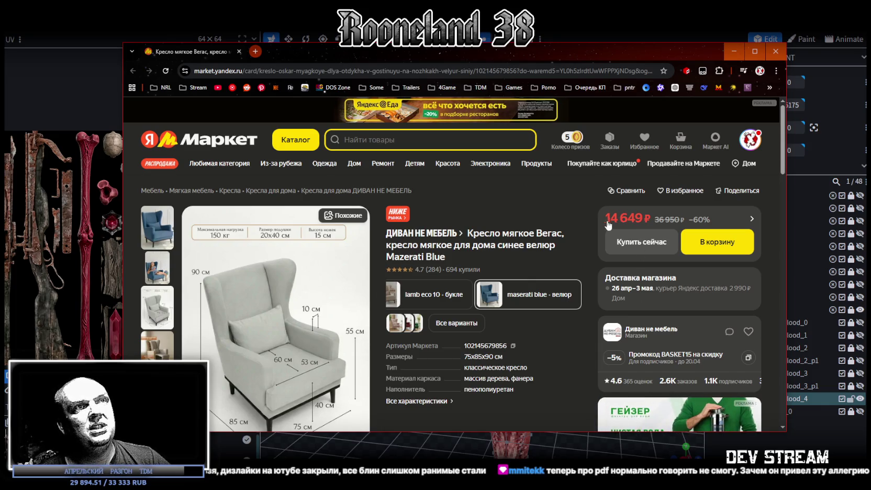
pyautogui.scroll(-2, 441, 362)
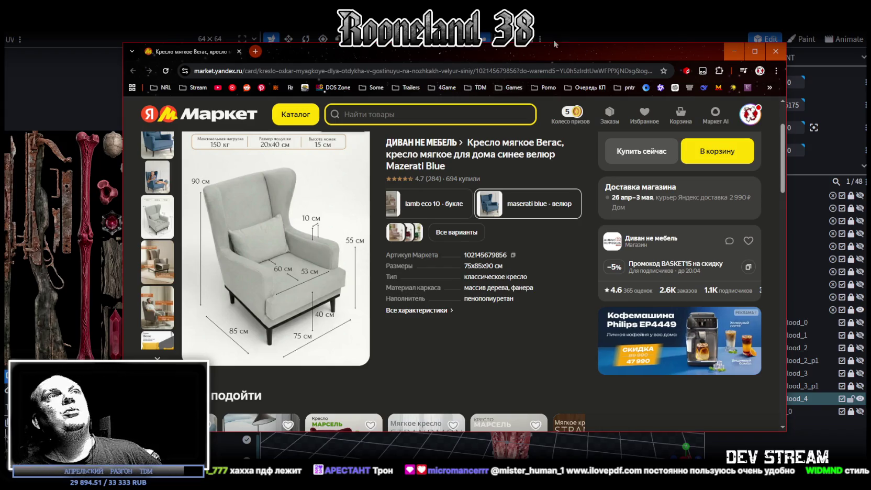
pyautogui.moveTo(525, 47); pyautogui.dragTo(534, 70)
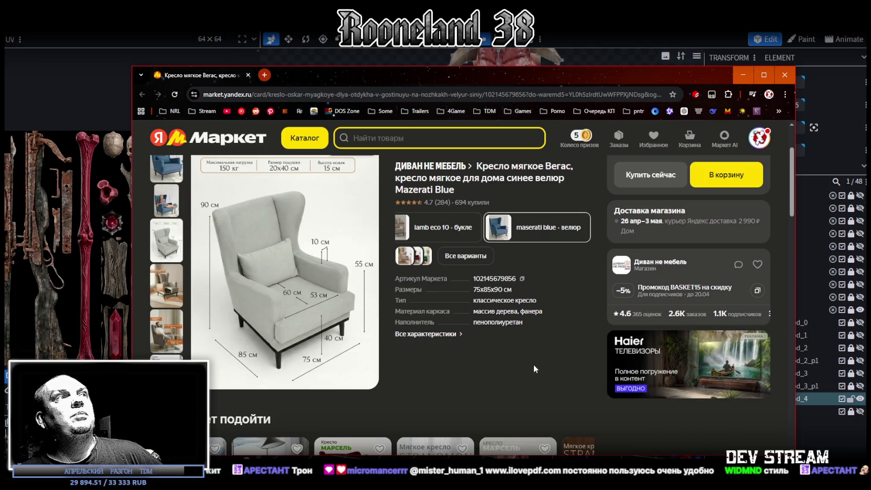
pyautogui.click(720, 62)
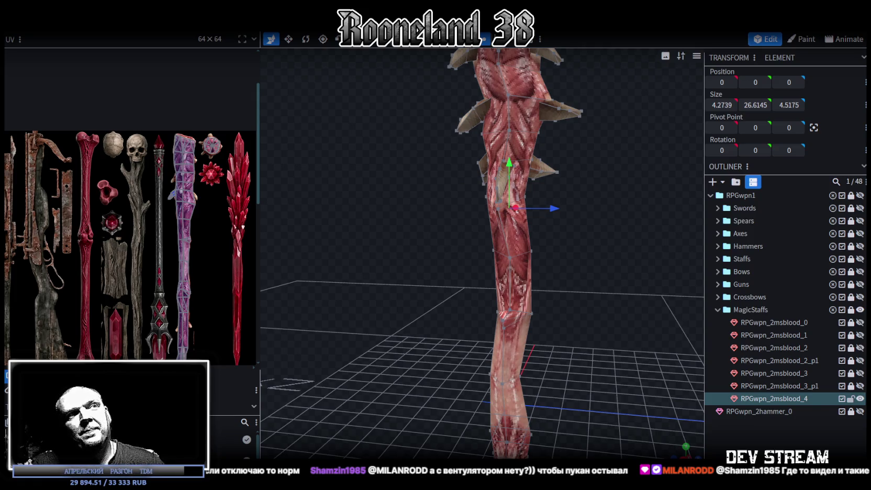
# Orbit the camera in closer around the middle of the flesh staff and its bone spikes.
pyautogui.moveTo(460, 302)
pyautogui.mouseDown()
pyautogui.moveTo(449, 261)
pyautogui.moveTo(371, 253)
pyautogui.moveTo(467, 257)
pyautogui.moveTo(486, 239)
pyautogui.moveTo(412, 235)
pyautogui.moveTo(367, 260)
pyautogui.moveTo(375, 261)
pyautogui.mouseUp()
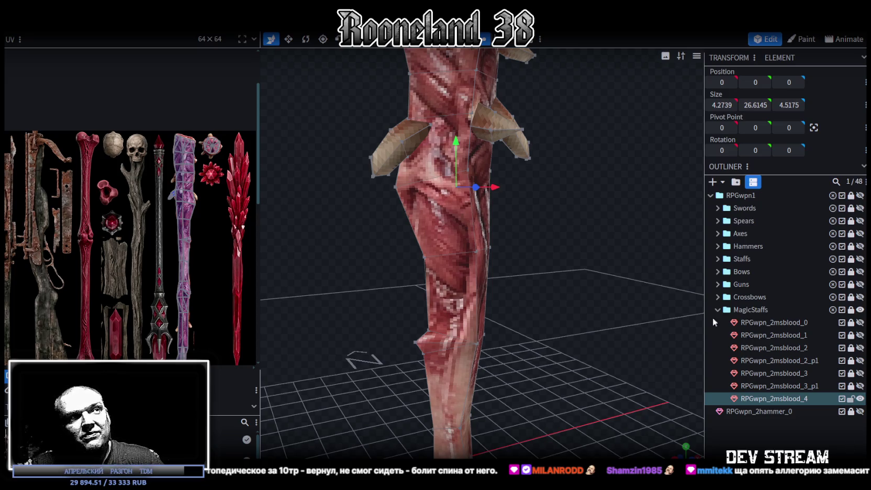
# Zoom out and orbit around the whole RPGwpn_2msblood_4 flesh staff, including its hollow top.
pyautogui.scroll(-3, 574, 237)
pyautogui.moveTo(575, 238); pyautogui.dragTo(478, 245)
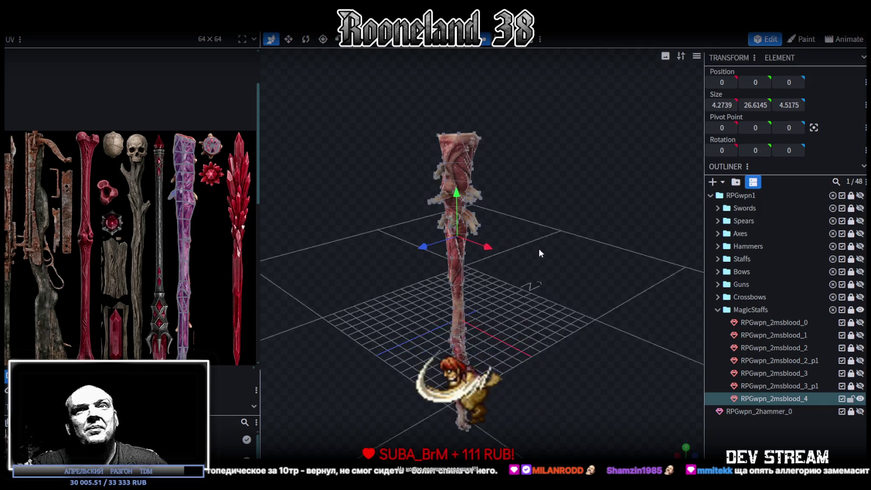
pyautogui.moveTo(568, 239); pyautogui.dragTo(569, 227)
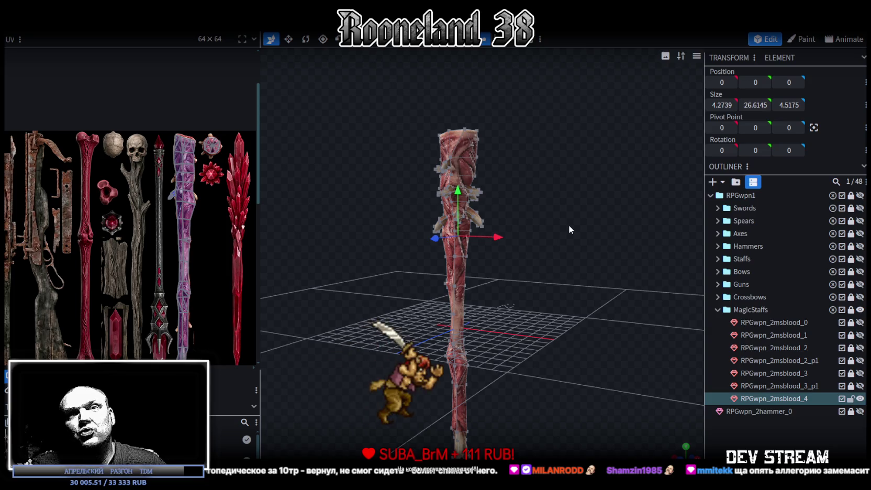
pyautogui.moveTo(568, 224)
pyautogui.mouseDown()
pyautogui.moveTo(572, 274)
pyautogui.moveTo(522, 250)
pyautogui.mouseUp()
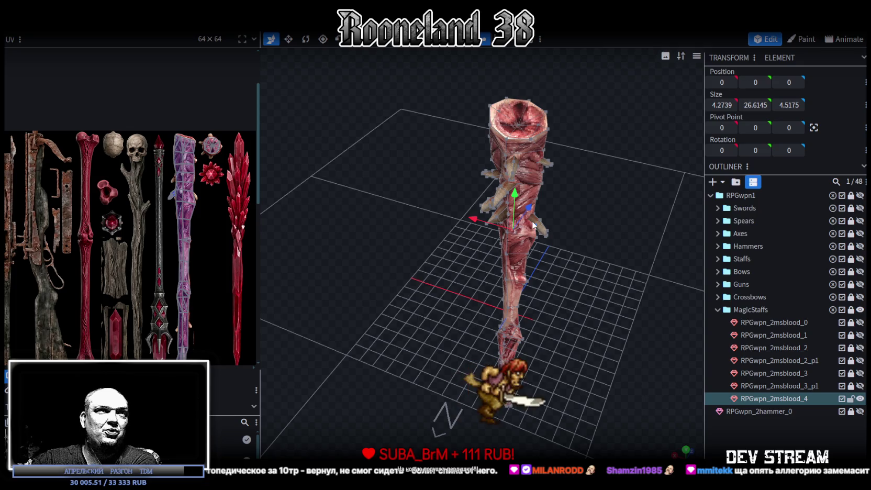
pyautogui.moveTo(533, 232)
pyautogui.mouseDown()
pyautogui.moveTo(574, 263)
pyautogui.moveTo(590, 251)
pyautogui.moveTo(550, 246)
pyautogui.moveTo(630, 174)
pyautogui.moveTo(614, 155)
pyautogui.moveTo(590, 172)
pyautogui.mouseUp()
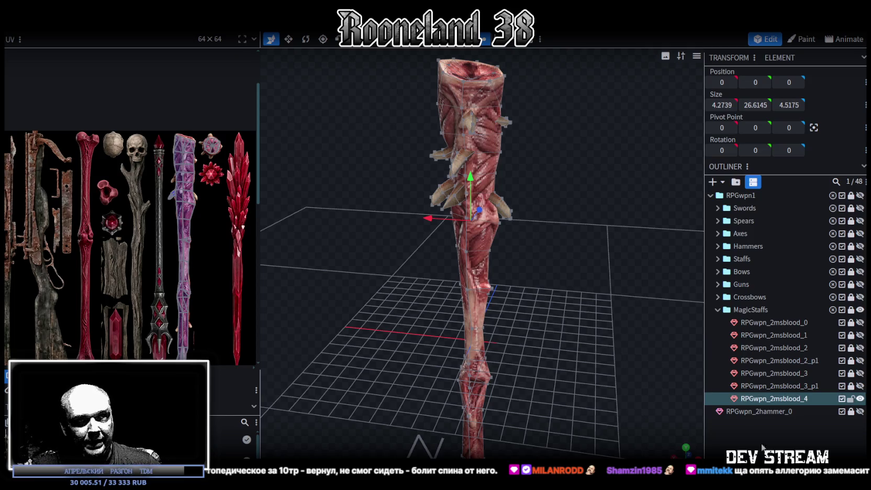
# Duplicate RPGwpn_2msblood_0 and move the copy to the end of the MagicStaffs group.
pyautogui.click(585, 200)
pyautogui.click(850, 322)
pyautogui.click(785, 322)
pyautogui.hotkey('ctrl', 'd')
pyautogui.click(850, 322)
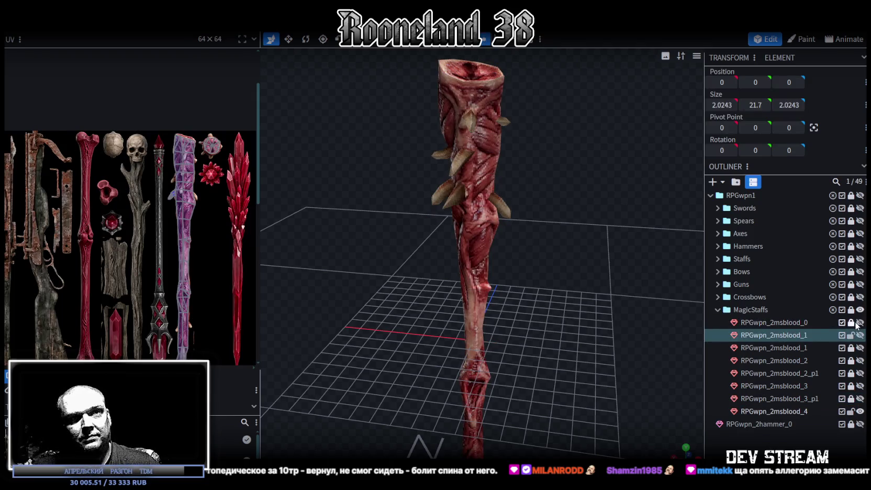
pyautogui.moveTo(787, 336); pyautogui.dragTo(795, 410)
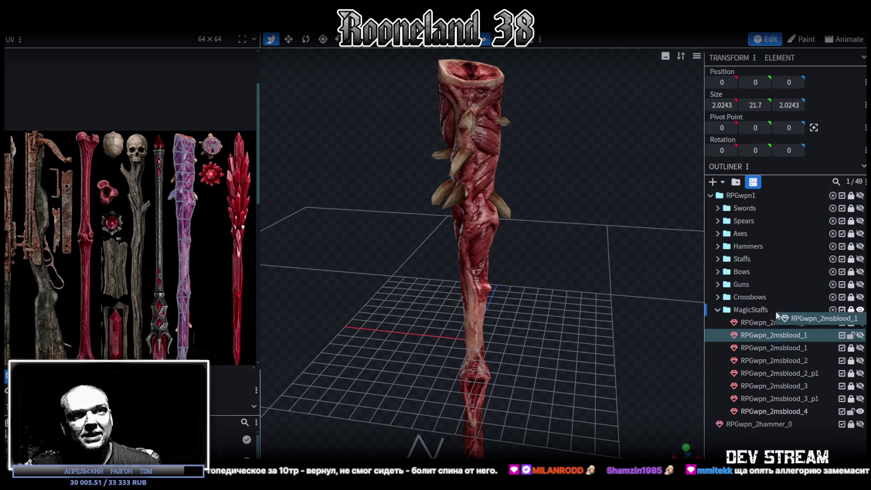
# Rename the copy RPGwpn_2msblood_5 and hide RPGwpn_2msblood_4.
pyautogui.doubleClick(792, 411)
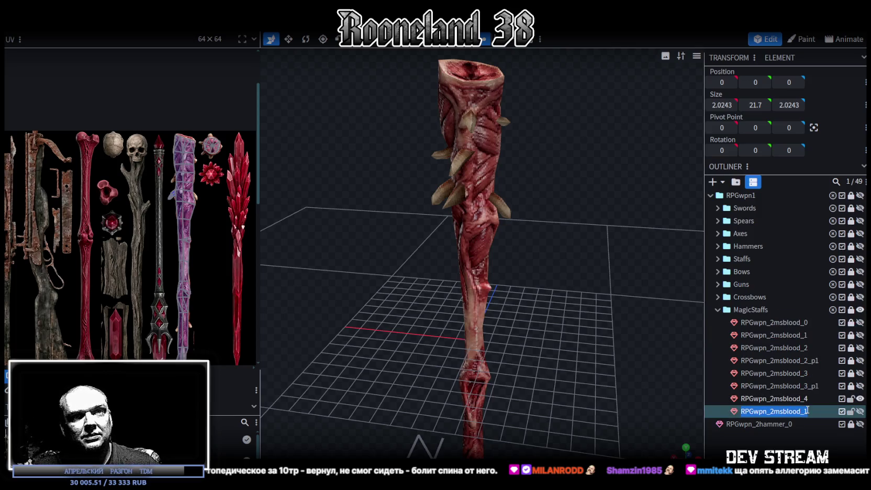
pyautogui.press('BackSpace')
pyautogui.write('5')
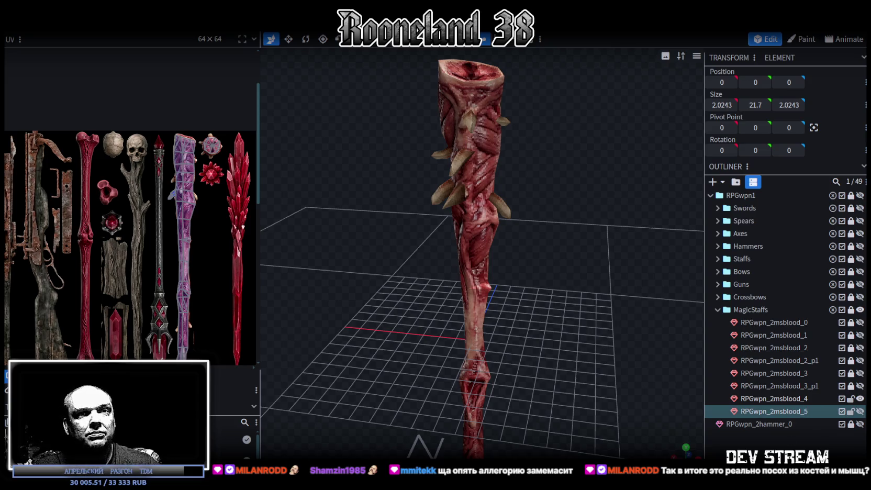
pyautogui.press('Return')
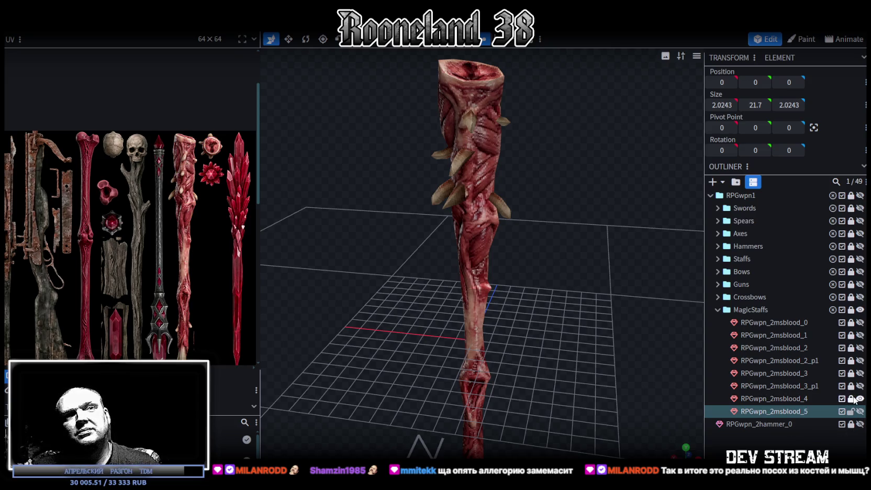
pyautogui.click(859, 398)
pyautogui.click(860, 411)
pyautogui.moveTo(547, 303)
pyautogui.mouseDown()
pyautogui.moveTo(565, 352)
pyautogui.moveTo(570, 275)
pyautogui.mouseUp()
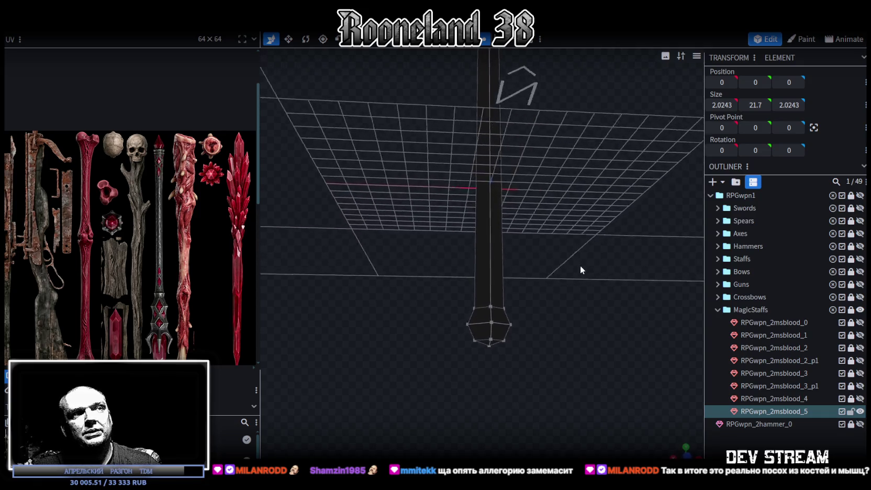
pyautogui.moveTo(570, 275); pyautogui.dragTo(469, 263)
pyautogui.click(471, 278)
pyautogui.moveTo(524, 315)
pyautogui.mouseDown()
pyautogui.moveTo(549, 313)
pyautogui.moveTo(510, 322)
pyautogui.moveTo(555, 311)
pyautogui.moveTo(548, 300)
pyautogui.mouseUp()
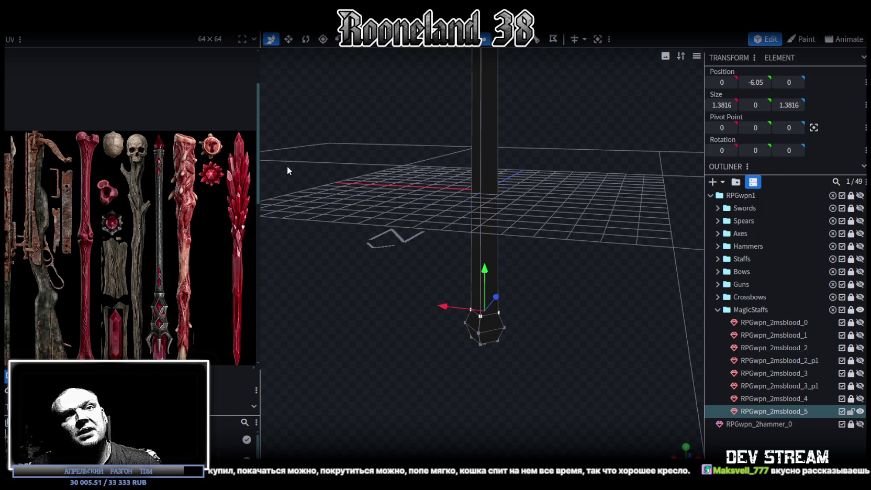
pyautogui.moveTo(467, 321)
pyautogui.mouseDown(button='middle')
pyautogui.moveTo(424, 401)
pyautogui.moveTo(450, 357)
pyautogui.mouseUp(button='middle')
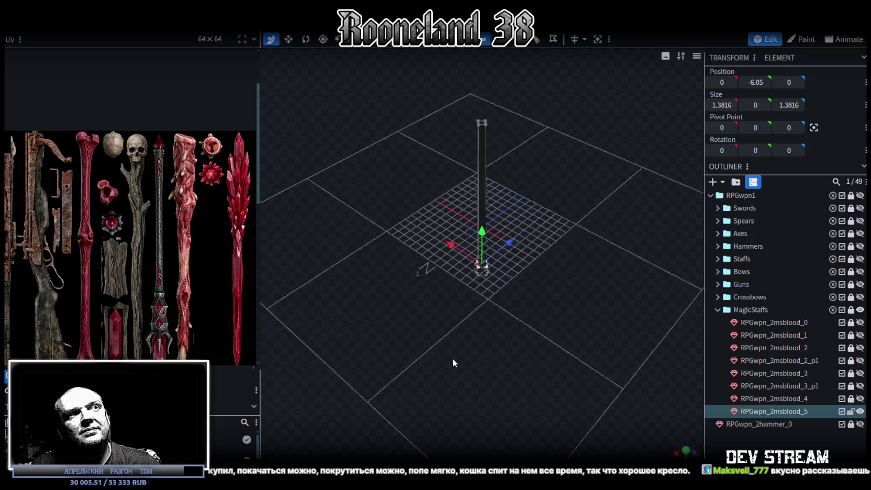
pyautogui.moveTo(477, 338); pyautogui.dragTo(378, 318, button='middle')
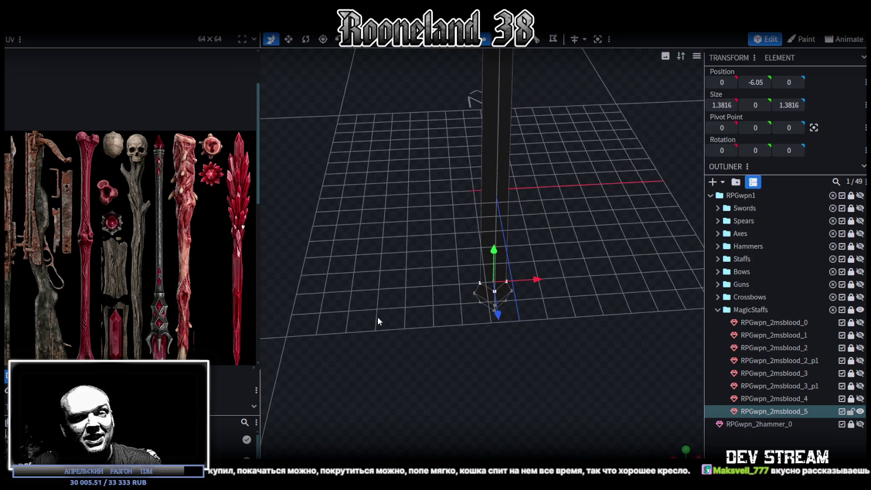
pyautogui.moveTo(378, 317); pyautogui.dragTo(381, 310, button='middle')
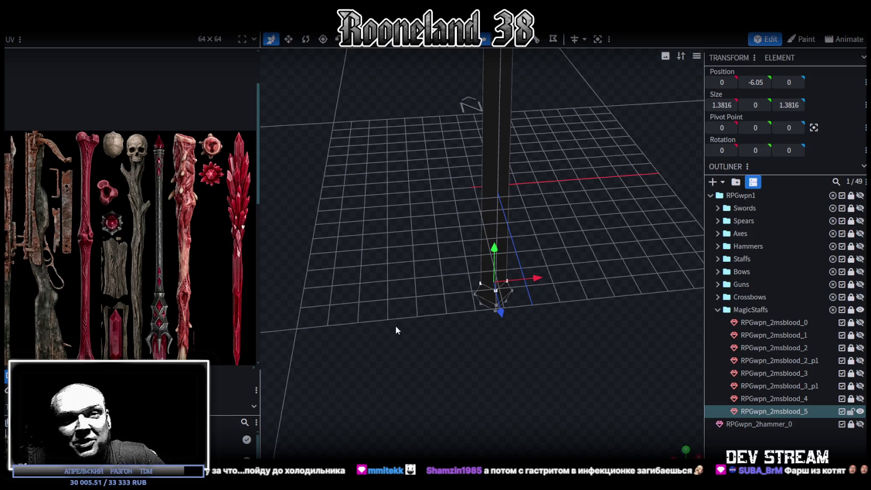
pyautogui.moveTo(437, 313)
pyautogui.mouseDown()
pyautogui.moveTo(471, 346)
pyautogui.moveTo(542, 366)
pyautogui.moveTo(519, 306)
pyautogui.moveTo(528, 330)
pyautogui.moveTo(523, 361)
pyautogui.moveTo(527, 352)
pyautogui.moveTo(492, 349)
pyautogui.moveTo(517, 350)
pyautogui.moveTo(482, 375)
pyautogui.moveTo(432, 386)
pyautogui.moveTo(484, 390)
pyautogui.moveTo(500, 354)
pyautogui.moveTo(510, 364)
pyautogui.moveTo(498, 390)
pyautogui.moveTo(497, 375)
pyautogui.mouseUp()
pyautogui.scroll(3, 520, 306)
pyautogui.press('v')
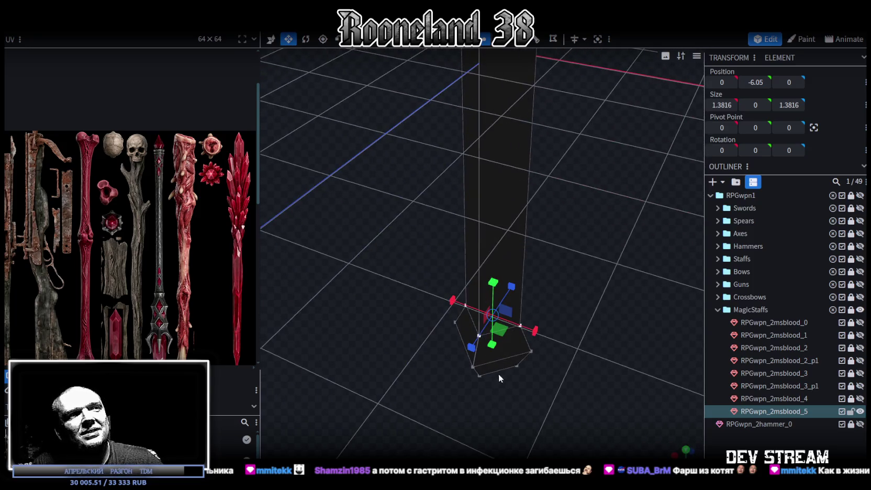
# Narrow the shaft's bottom ring to 1.1816 and merge its vertices into one centre point.
pyautogui.moveTo(508, 337); pyautogui.dragTo(476, 335)
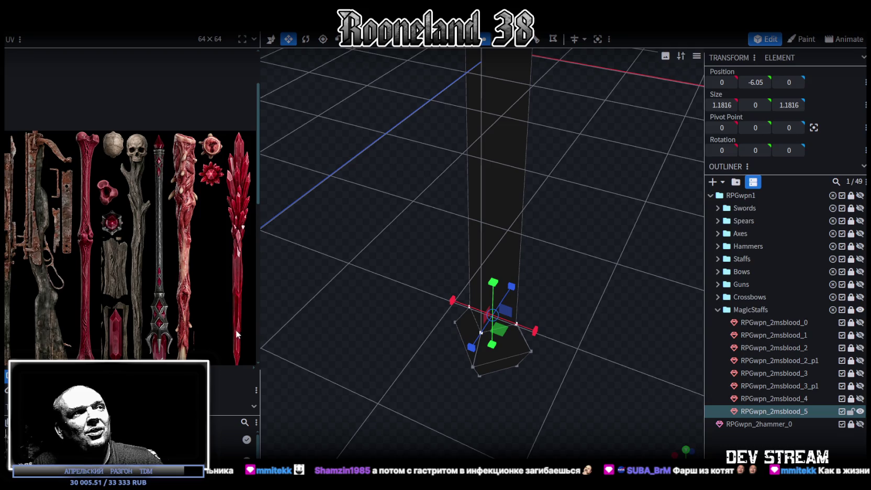
pyautogui.moveTo(420, 397); pyautogui.dragTo(460, 323)
pyautogui.moveTo(467, 392)
pyautogui.mouseDown()
pyautogui.moveTo(510, 385)
pyautogui.moveTo(522, 348)
pyautogui.moveTo(520, 364)
pyautogui.moveTo(480, 365)
pyautogui.moveTo(580, 262)
pyautogui.mouseUp()
pyautogui.rightClick(522, 304)
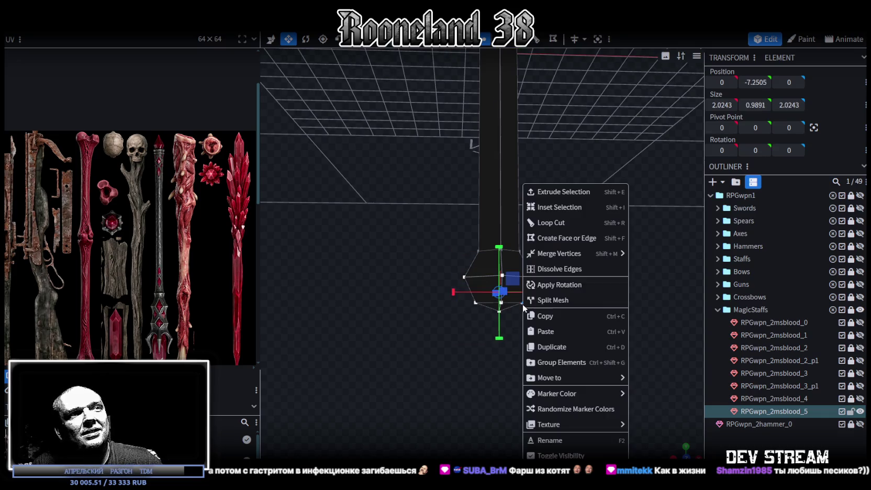
pyautogui.moveTo(559, 253)
pyautogui.click(655, 272)
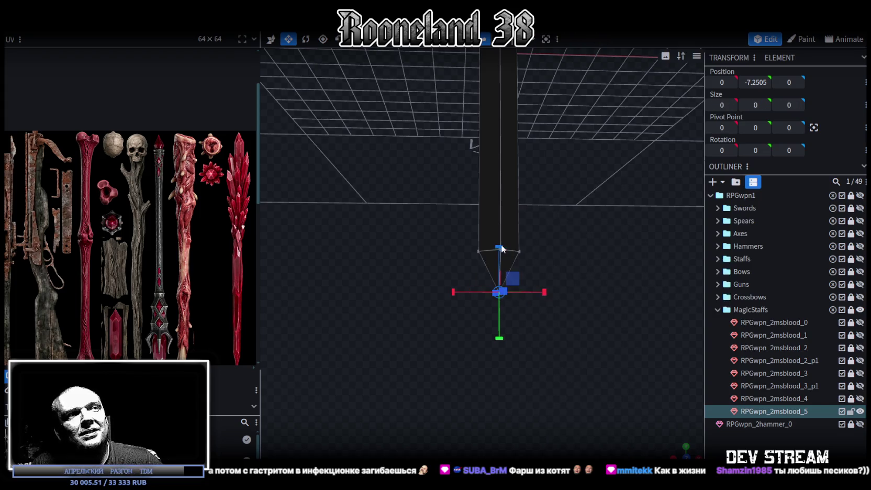
# Move the merged bottom point down to Y -8.0505 to form a spiked tip.
pyautogui.press('v')
pyautogui.moveTo(500, 248)
pyautogui.mouseDown()
pyautogui.moveTo(502, 271)
pyautogui.moveTo(545, 272)
pyautogui.moveTo(536, 325)
pyautogui.moveTo(556, 284)
pyautogui.mouseUp()
pyautogui.scroll(-1, 516, 282)
pyautogui.scroll(2, 544, 267)
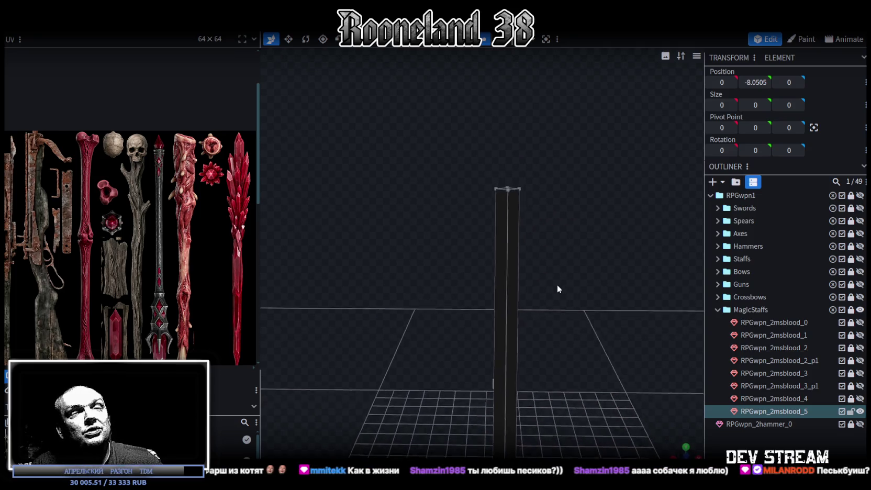
# Extrude the pole's top vertex ring one unit upward to Y 17.9.
pyautogui.moveTo(464, 141)
pyautogui.mouseDown()
pyautogui.moveTo(579, 209)
pyautogui.moveTo(592, 270)
pyautogui.moveTo(607, 253)
pyautogui.moveTo(533, 184)
pyautogui.moveTo(497, 112)
pyautogui.moveTo(548, 152)
pyautogui.moveTo(597, 299)
pyautogui.moveTo(574, 348)
pyautogui.mouseUp()
pyautogui.press('e')
pyautogui.moveTo(491, 220); pyautogui.dragTo(490, 206)
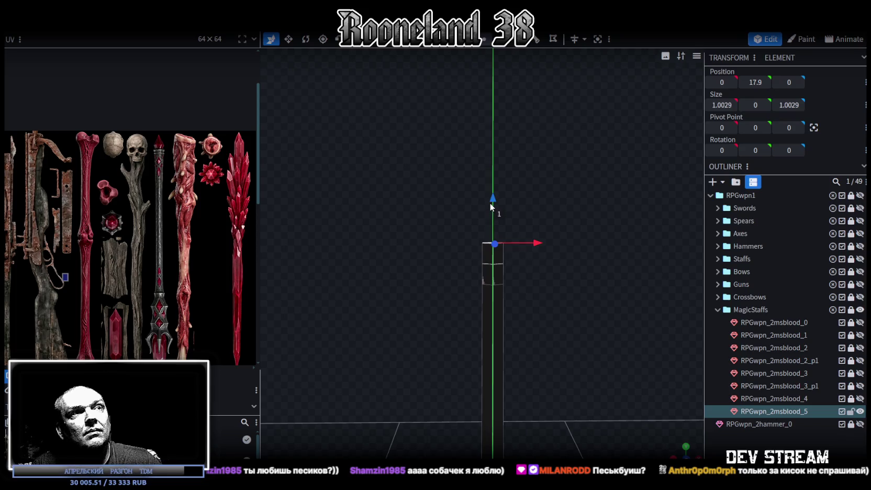
pyautogui.moveTo(523, 293)
pyautogui.mouseDown()
pyautogui.moveTo(555, 372)
pyautogui.moveTo(546, 379)
pyautogui.moveTo(565, 202)
pyautogui.mouseUp()
# Merge the new top vertices into a single centre point, making the shaft double-pointed.
pyautogui.click(483, 39)
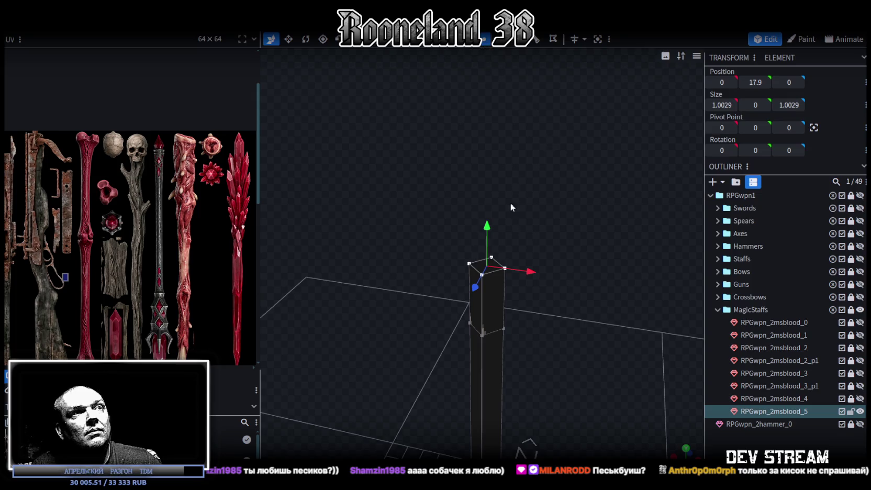
pyautogui.rightClick(505, 273)
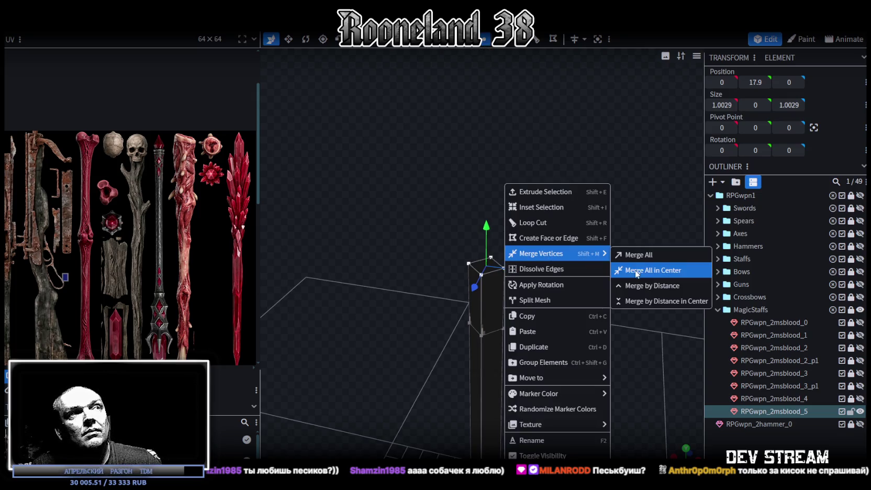
pyautogui.click(661, 269)
pyautogui.moveTo(577, 312)
pyautogui.mouseDown()
pyautogui.moveTo(558, 352)
pyautogui.moveTo(587, 326)
pyautogui.moveTo(559, 245)
pyautogui.mouseUp()
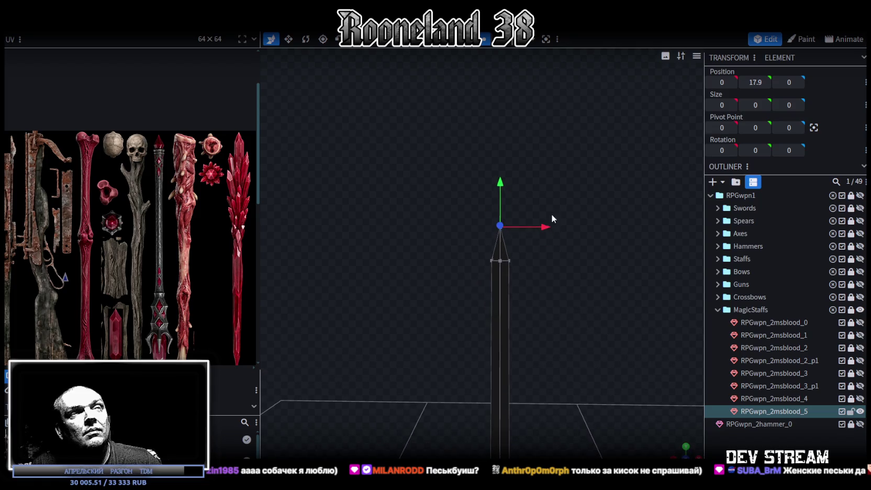
pyautogui.moveTo(589, 366)
pyautogui.mouseDown()
pyautogui.moveTo(551, 405)
pyautogui.moveTo(531, 301)
pyautogui.moveTo(544, 324)
pyautogui.moveTo(514, 408)
pyautogui.mouseUp()
pyautogui.scroll(3, 515, 408)
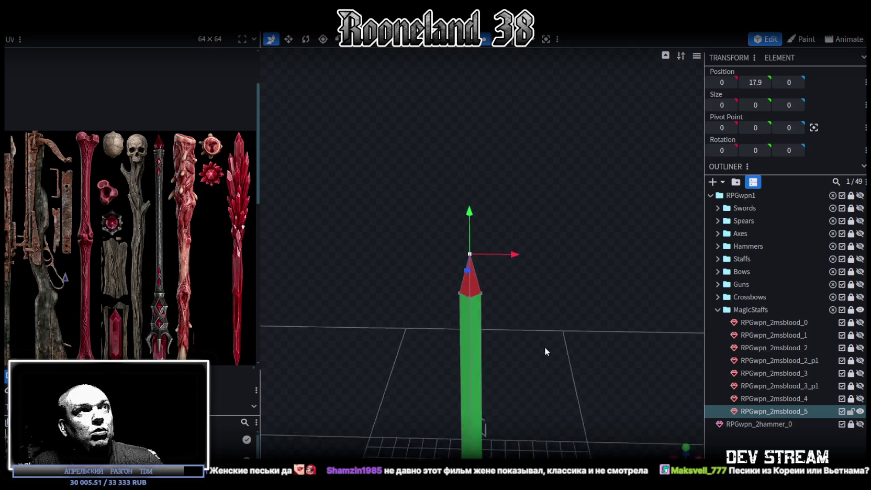
# Narrow the vertex ring above the pole's lower point from 1.18 to 0.7816 wide.
pyautogui.moveTo(546, 346); pyautogui.dragTo(523, 314)
pyautogui.moveTo(334, 211)
pyautogui.mouseDown()
pyautogui.moveTo(490, 263)
pyautogui.moveTo(470, 264)
pyautogui.moveTo(417, 316)
pyautogui.moveTo(364, 288)
pyautogui.moveTo(491, 245)
pyautogui.moveTo(548, 193)
pyautogui.moveTo(539, 250)
pyautogui.moveTo(554, 127)
pyautogui.mouseUp()
pyautogui.moveTo(531, 70)
pyautogui.mouseDown()
pyautogui.moveTo(552, 133)
pyautogui.moveTo(521, 317)
pyautogui.moveTo(528, 344)
pyautogui.moveTo(528, 290)
pyautogui.moveTo(564, 277)
pyautogui.moveTo(550, 157)
pyautogui.mouseUp()
pyautogui.moveTo(430, 242)
pyautogui.mouseDown()
pyautogui.moveTo(571, 331)
pyautogui.moveTo(556, 388)
pyautogui.mouseUp()
pyautogui.press('v')
pyautogui.scroll(3, 557, 388)
pyautogui.moveTo(575, 320); pyautogui.dragTo(558, 337)
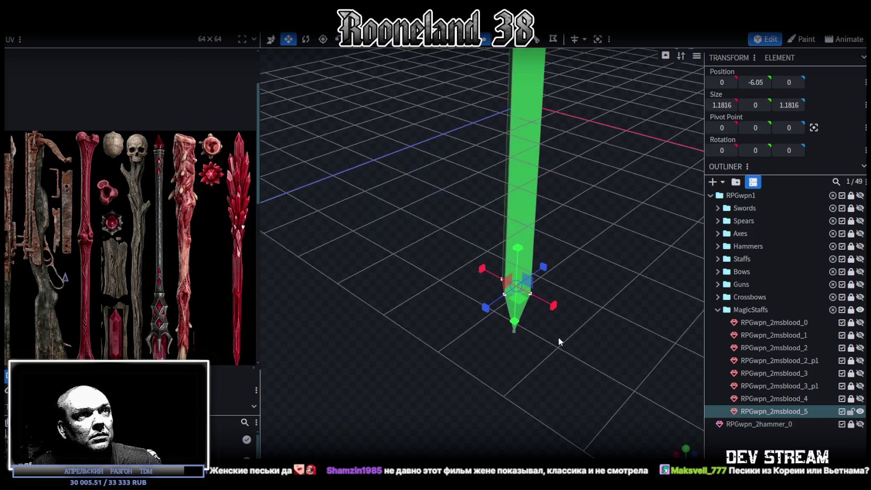
pyautogui.moveTo(529, 297); pyautogui.dragTo(516, 305)
pyautogui.scroll(-3, 588, 347)
# Inspect the whole pole and its lower point from a straight front view.
pyautogui.moveTo(588, 347)
pyautogui.mouseDown()
pyautogui.moveTo(580, 336)
pyautogui.moveTo(558, 361)
pyautogui.moveTo(605, 240)
pyautogui.moveTo(557, 345)
pyautogui.moveTo(614, 281)
pyautogui.mouseUp()
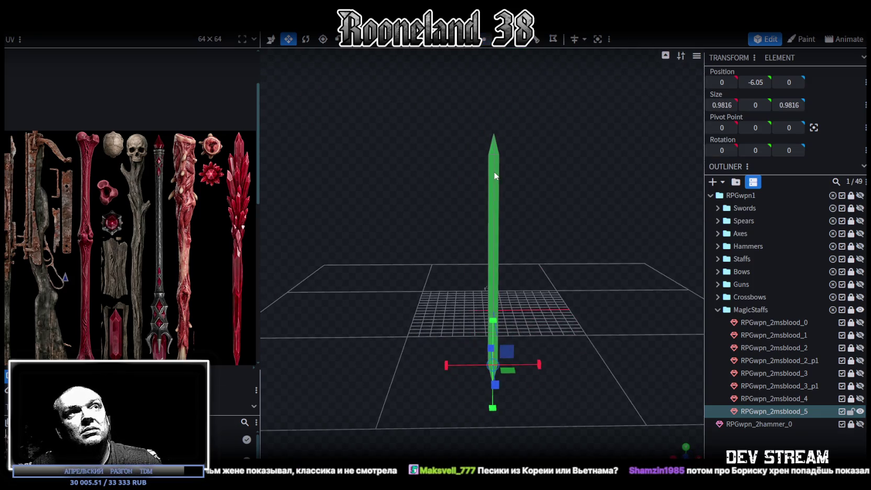
pyautogui.click(570, 386)
pyautogui.press('KP_1')
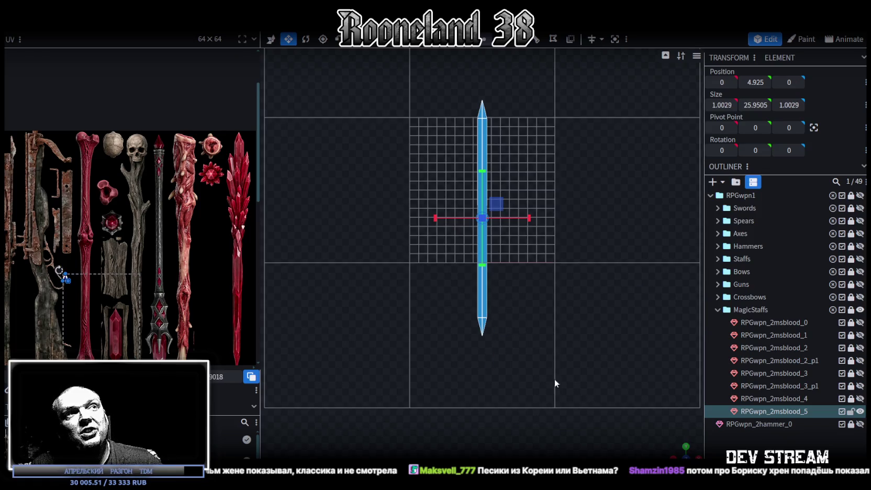
pyautogui.scroll(2, 524, 328)
pyautogui.moveTo(544, 335); pyautogui.dragTo(568, 366)
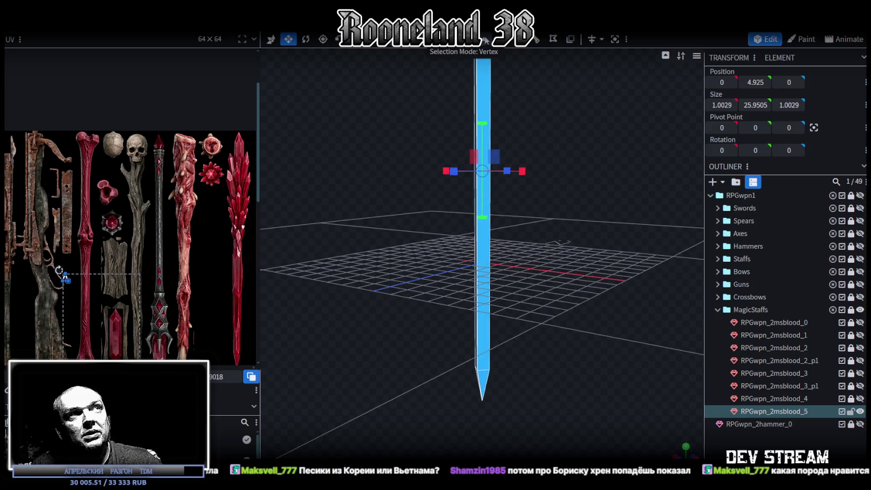
pyautogui.hotkey('ctrl', 'z')
pyautogui.moveTo(658, 358)
pyautogui.mouseDown()
pyautogui.moveTo(650, 387)
pyautogui.moveTo(641, 242)
pyautogui.moveTo(531, 351)
pyautogui.moveTo(526, 342)
pyautogui.moveTo(534, 359)
pyautogui.moveTo(623, 332)
pyautogui.moveTo(624, 310)
pyautogui.moveTo(579, 348)
pyautogui.mouseUp()
pyautogui.scroll(3, 517, 334)
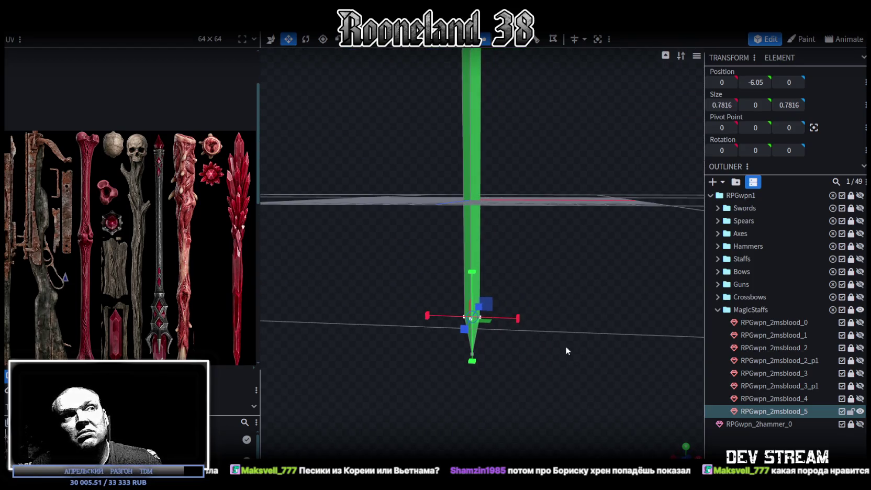
pyautogui.press('KP_1')
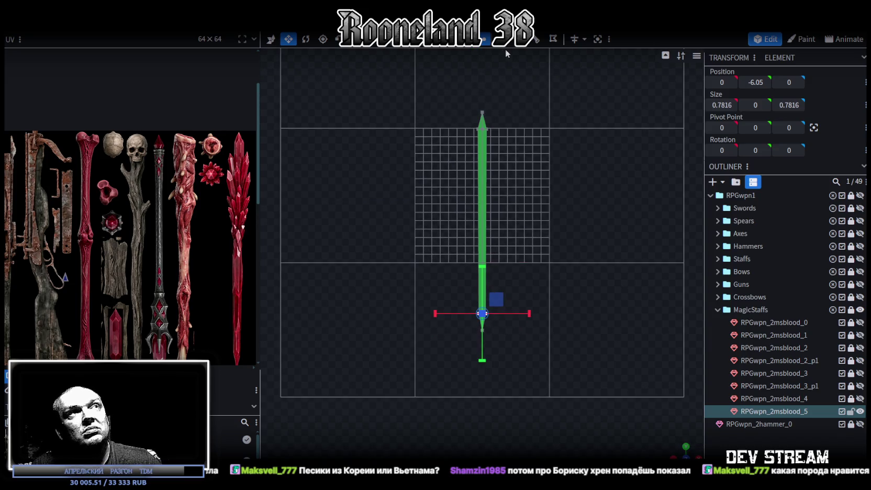
# Select the entire pole mesh and bring its UV strip into view in the UV editor.
pyautogui.hotkey('ctrl', 'a')
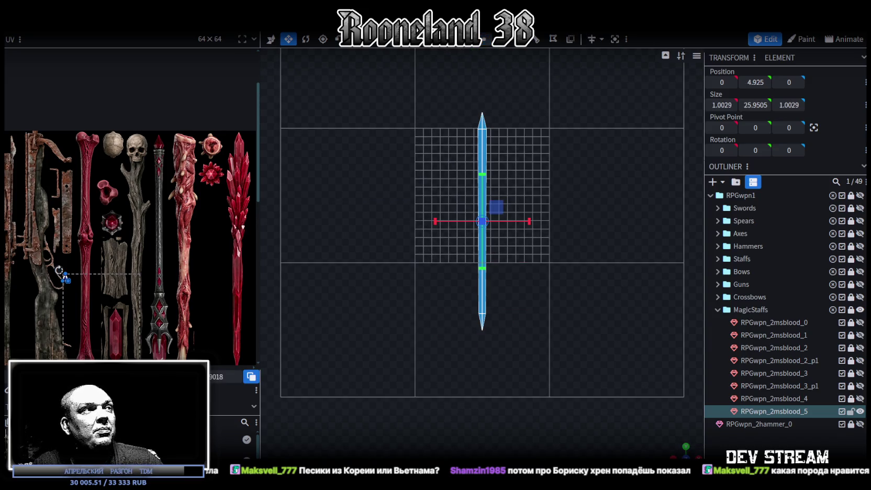
pyautogui.moveTo(63, 275); pyautogui.dragTo(117, 257)
pyautogui.scroll(-2, 117, 257)
pyautogui.scroll(1, 122, 272)
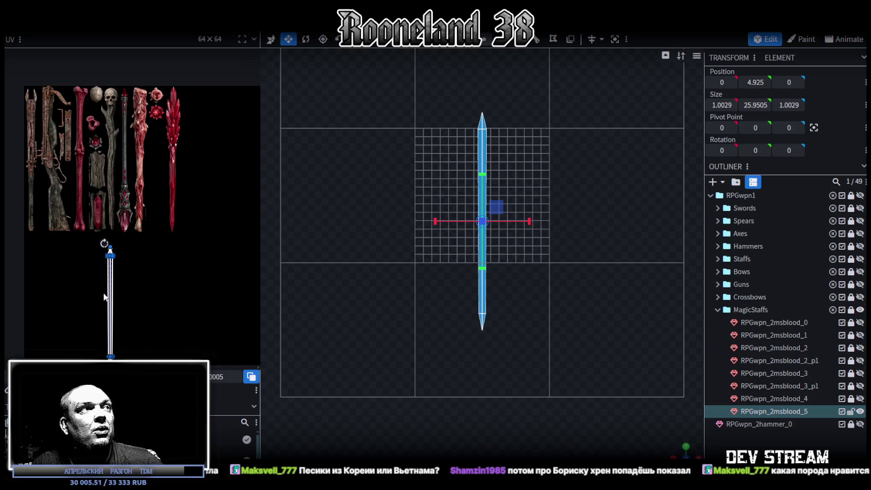
# Place the pole's UV strip on the red crystal sword, align it to the tip, and stretch it down the blade.
pyautogui.moveTo(111, 289); pyautogui.dragTo(174, 149)
pyautogui.scroll(2, 170, 108)
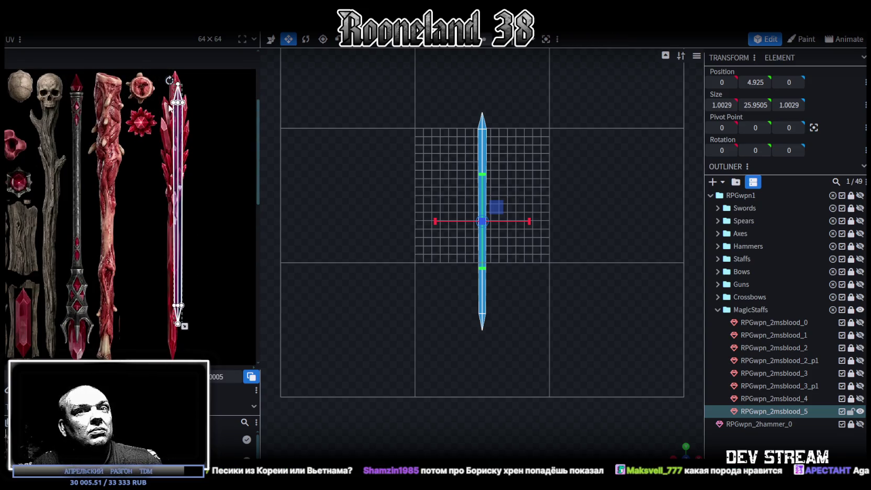
pyautogui.scroll(2, 170, 114)
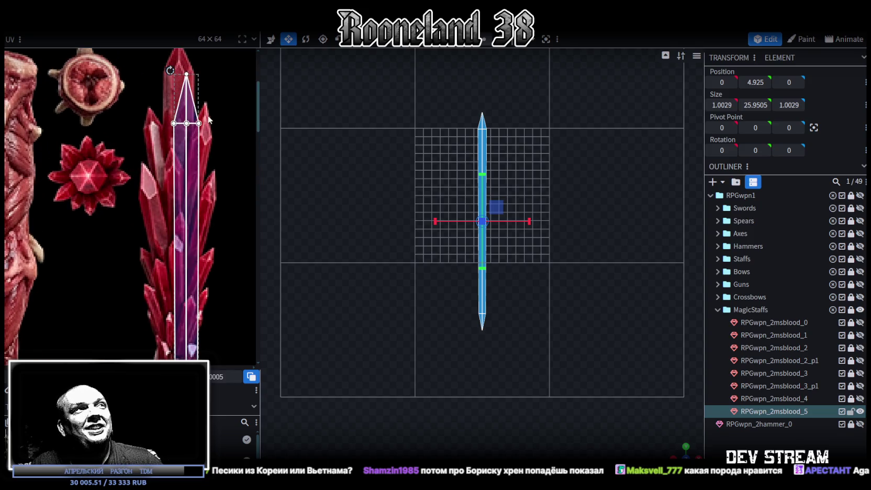
pyautogui.moveTo(185, 149); pyautogui.dragTo(187, 189, button='middle')
pyautogui.moveTo(187, 189); pyautogui.dragTo(179, 128)
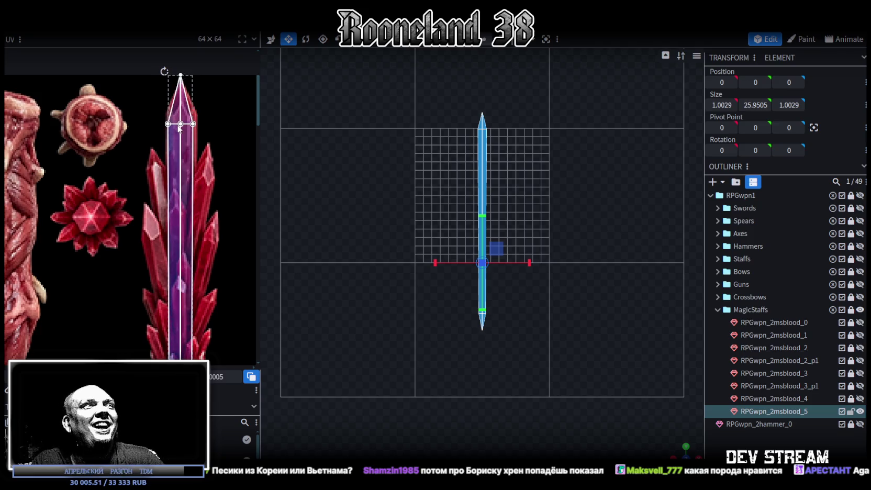
pyautogui.scroll(-3, 188, 151)
pyautogui.scroll(-3, 196, 162)
pyautogui.scroll(-3, 204, 173)
pyautogui.scroll(-3, 212, 181)
pyautogui.moveTo(201, 193); pyautogui.dragTo(193, 329)
# Shift and widen the UV vertex ring above the point to fit the blade.
pyautogui.scroll(2, 180, 298)
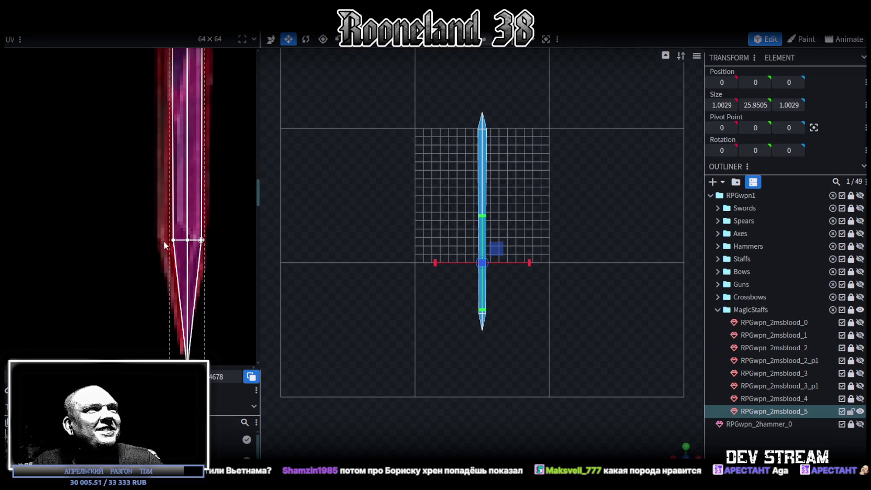
pyautogui.moveTo(150, 220); pyautogui.dragTo(207, 254)
pyautogui.scroll(2, 126, 201)
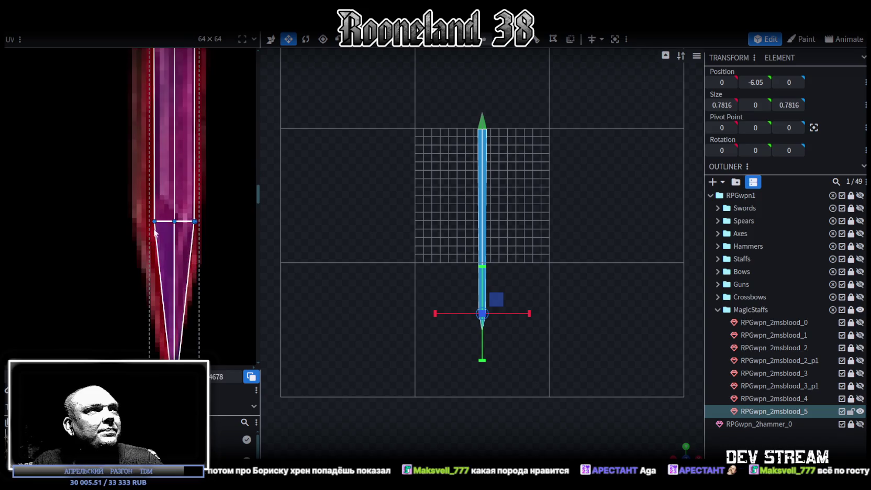
pyautogui.press('Left')
pyautogui.press('Left')
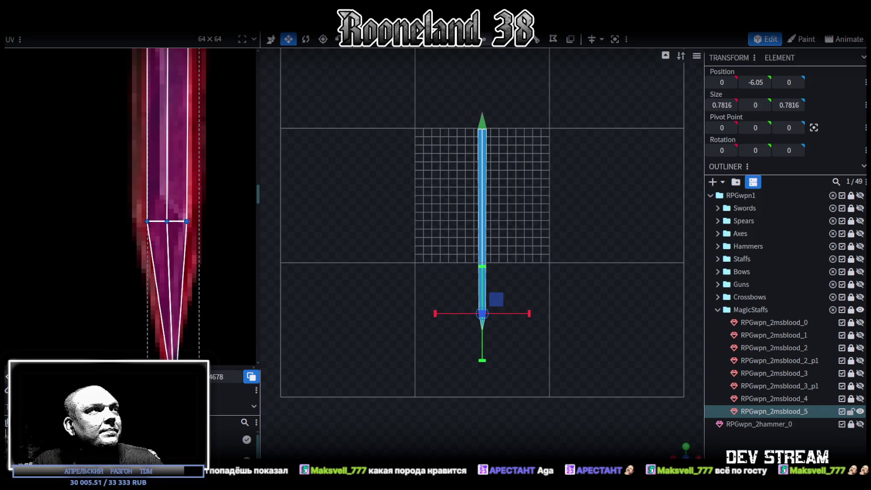
pyautogui.click(147, 220)
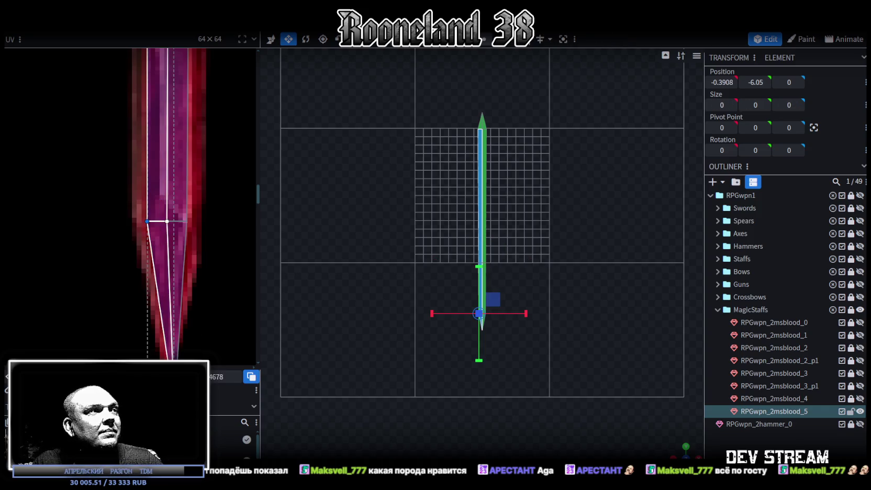
pyautogui.press('Left')
pyautogui.press('Left')
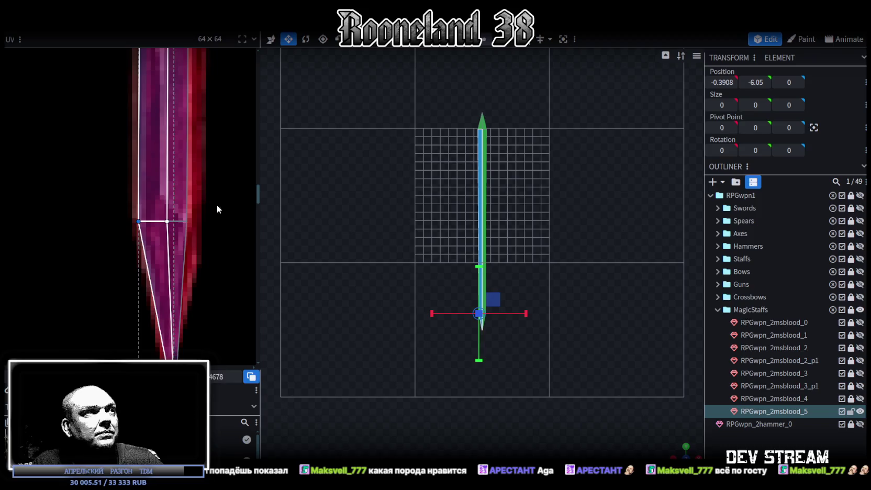
pyautogui.click(187, 221)
pyautogui.press('Right')
pyautogui.press('Right')
pyautogui.press('Right')
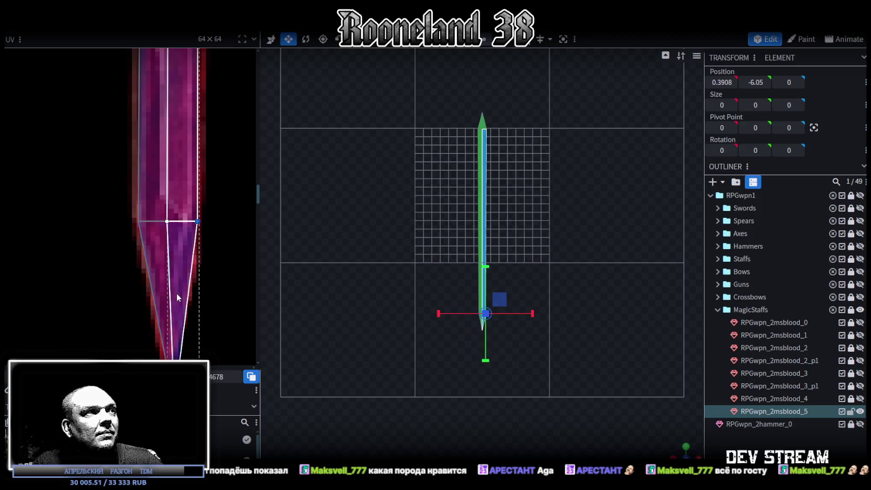
# Pull the UV point at the blade's tip upward to shorten the point.
pyautogui.scroll(-2, 175, 293)
pyautogui.scroll(-2, 192, 314)
pyautogui.click(185, 267)
pyautogui.moveTo(185, 267); pyautogui.dragTo(178, 233)
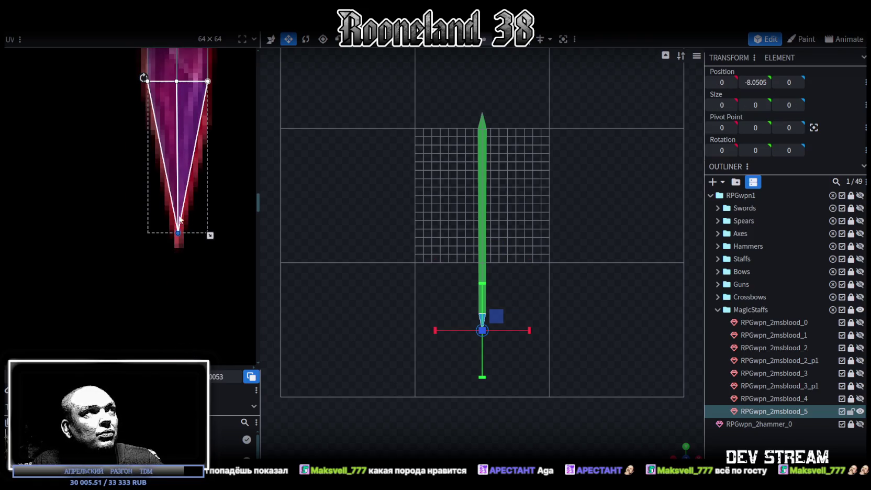
pyautogui.scroll(3, 179, 219)
pyautogui.scroll(3, 200, 210)
pyautogui.scroll(3, 194, 281)
pyautogui.scroll(2, 188, 227)
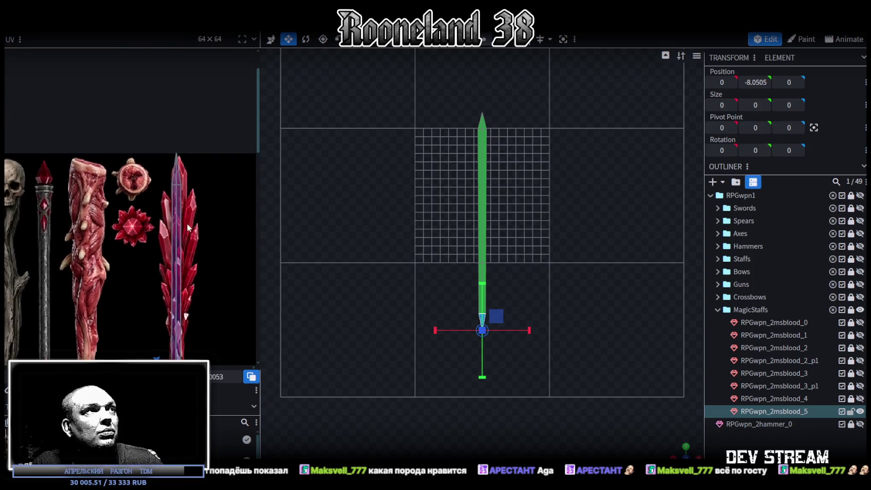
pyautogui.scroll(3, 187, 227)
pyautogui.scroll(3, 184, 180)
# Shift the UV outline right over the crystal and raise the middle UV ring toward the tip.
pyautogui.moveTo(102, 163); pyautogui.dragTo(176, 214)
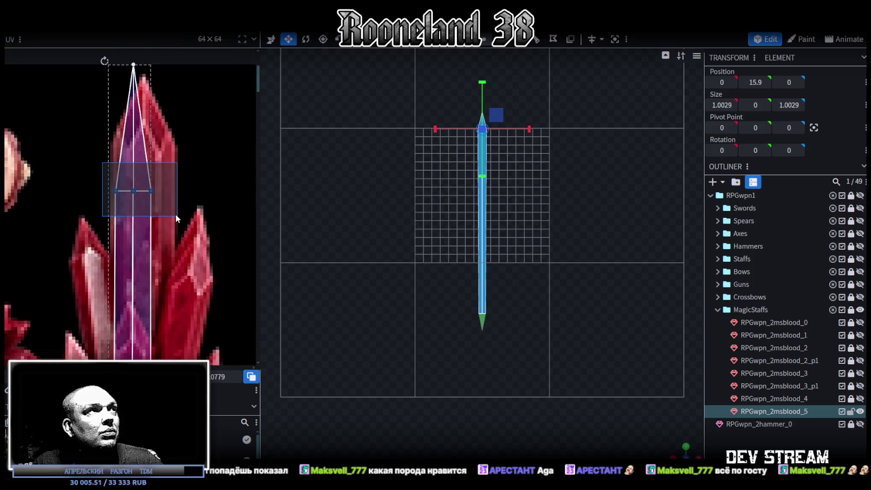
pyautogui.moveTo(117, 192); pyautogui.dragTo(194, 55)
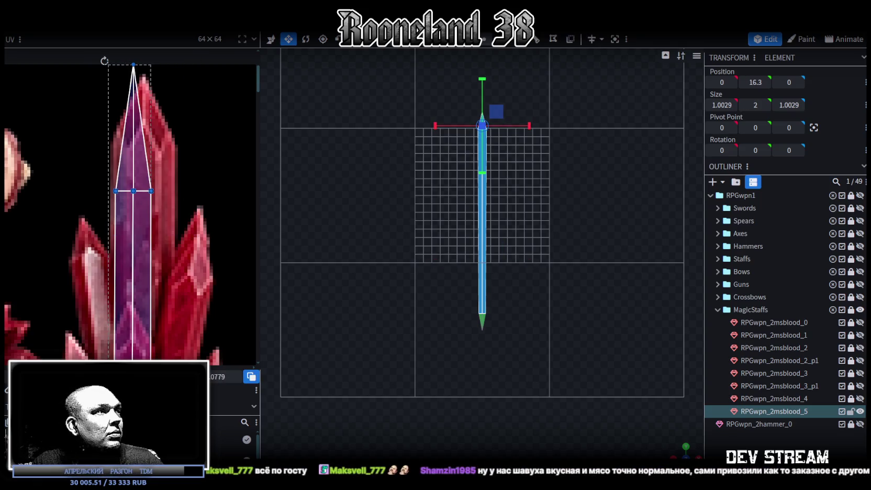
pyautogui.moveTo(133, 235); pyautogui.dragTo(142, 235)
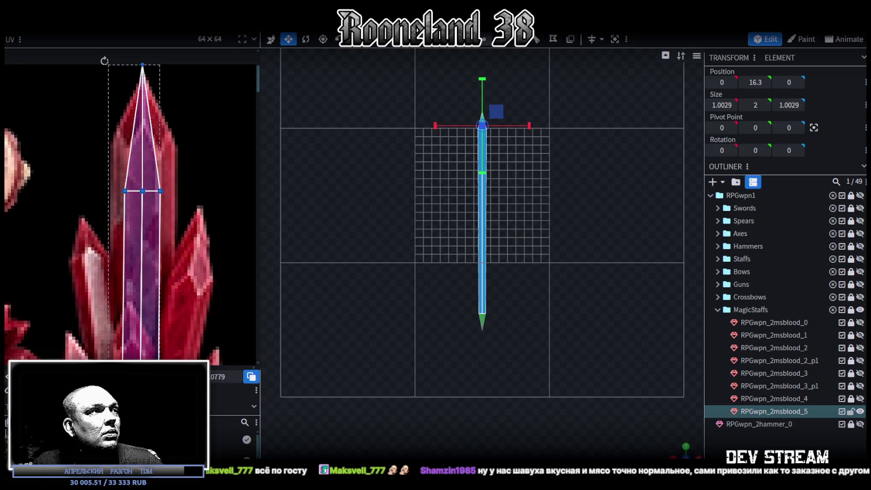
pyautogui.moveTo(91, 228); pyautogui.dragTo(216, 160)
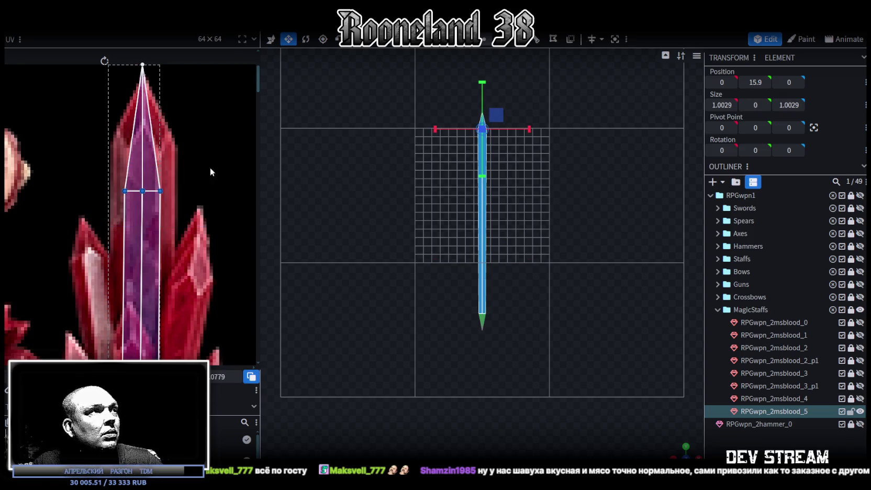
pyautogui.moveTo(142, 191); pyautogui.dragTo(142, 141)
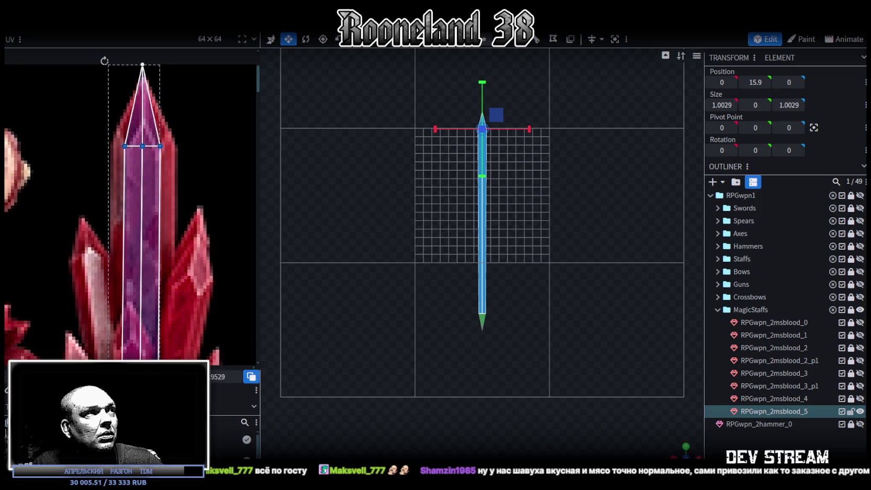
# Nudge the ring's side UV vertices down and settle the top UV point onto the crystal's peak.
pyautogui.moveTo(86, 119); pyautogui.dragTo(145, 158)
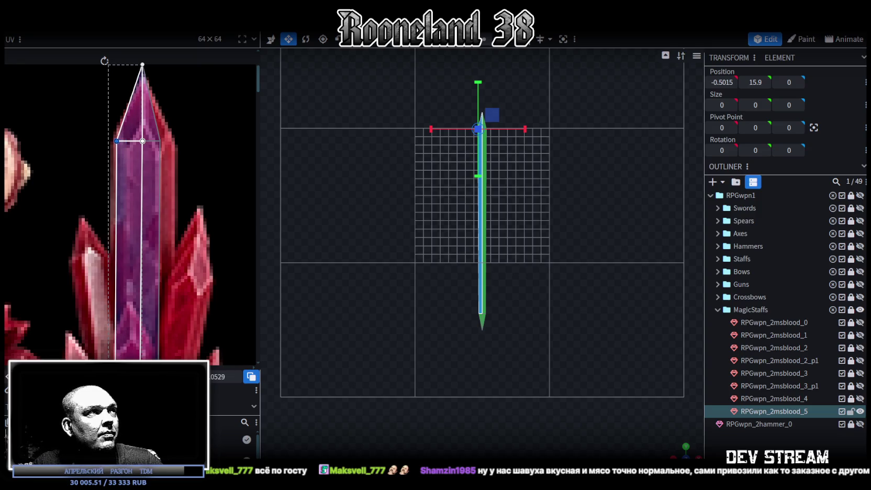
pyautogui.moveTo(195, 112)
pyautogui.mouseDown()
pyautogui.moveTo(154, 167)
pyautogui.moveTo(172, 140)
pyautogui.moveTo(84, 173)
pyautogui.mouseUp()
pyautogui.press('Down')
pyautogui.press('Down')
pyautogui.moveTo(88, 95); pyautogui.dragTo(198, 54)
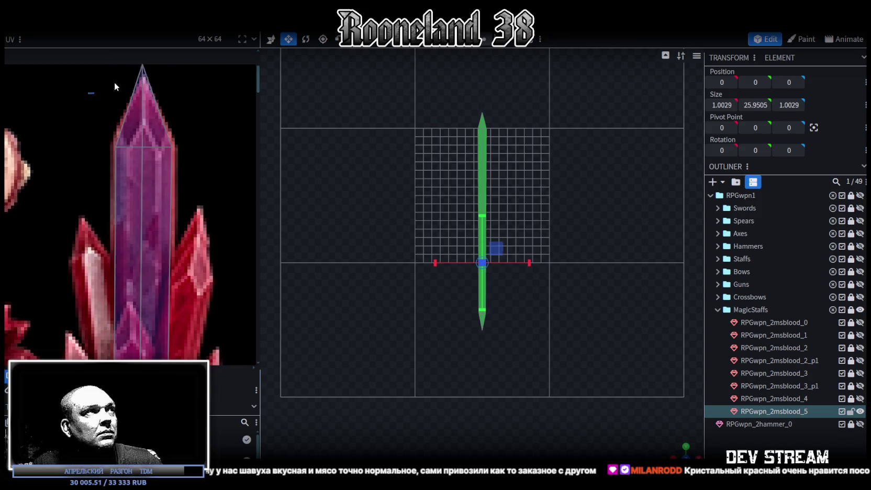
pyautogui.press('Right')
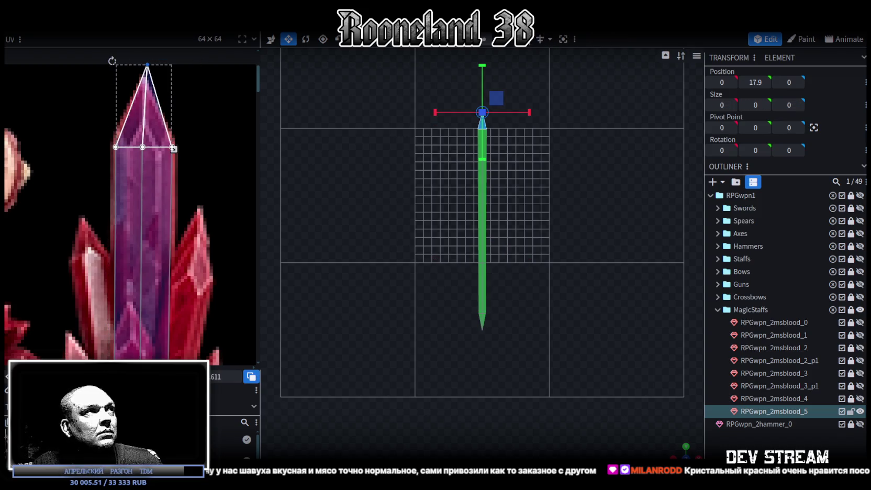
pyautogui.press('Left')
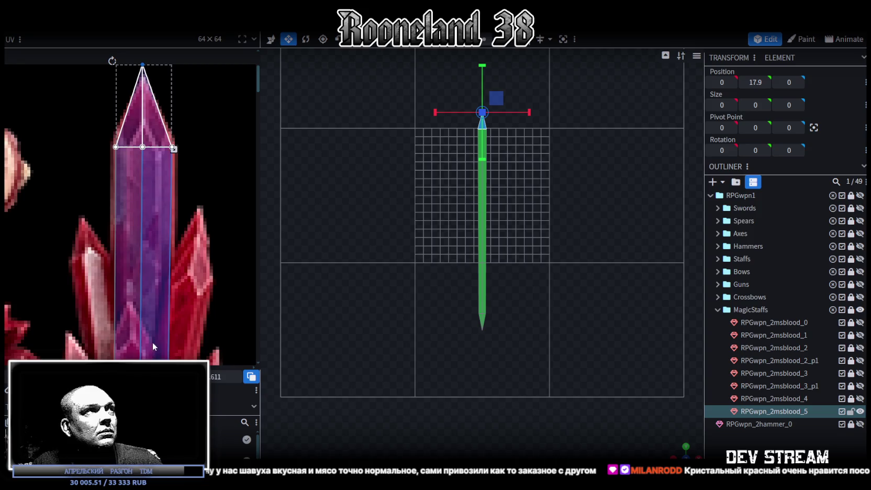
pyautogui.press('Down')
pyautogui.press('Down')
pyautogui.press('Down')
pyautogui.press('Down')
pyautogui.press('Down')
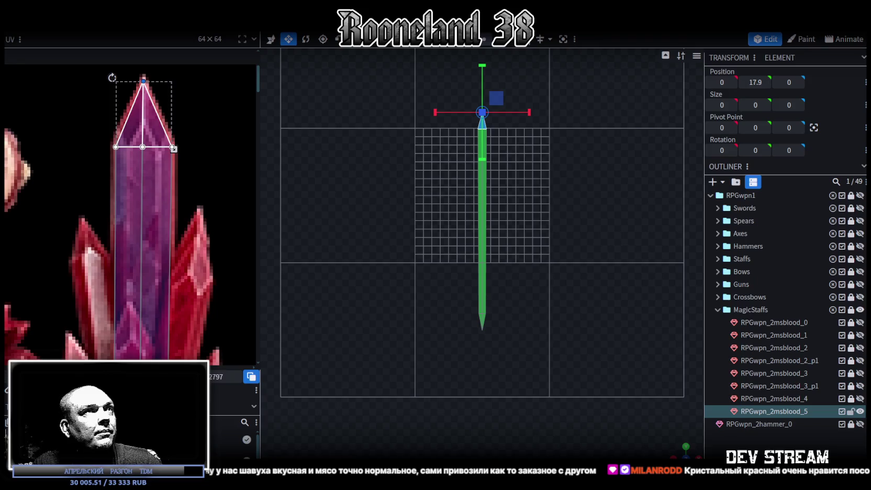
pyautogui.scroll(3, 526, 297)
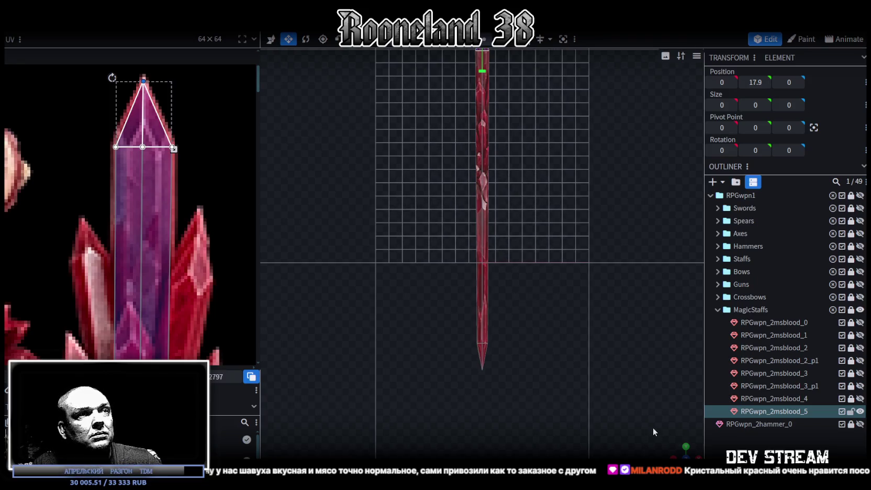
# Lower the staff's top tip vertex from Y 17.65 to 17.15, then move the bottom point vertex.
pyautogui.moveTo(683, 449); pyautogui.dragTo(673, 449)
pyautogui.moveTo(536, 260)
pyautogui.mouseDown()
pyautogui.moveTo(534, 309)
pyautogui.moveTo(526, 254)
pyautogui.mouseUp()
pyautogui.moveTo(406, 131); pyautogui.dragTo(521, 192)
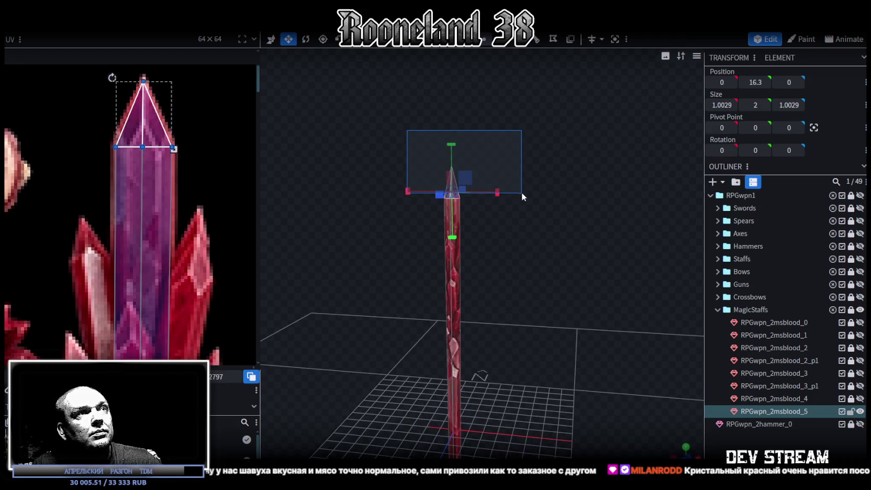
pyautogui.moveTo(467, 115); pyautogui.dragTo(474, 142)
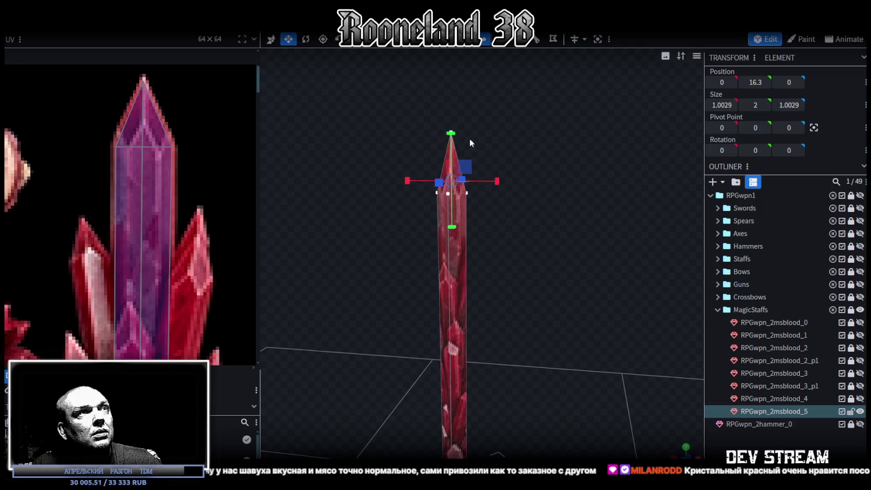
pyautogui.click(467, 193)
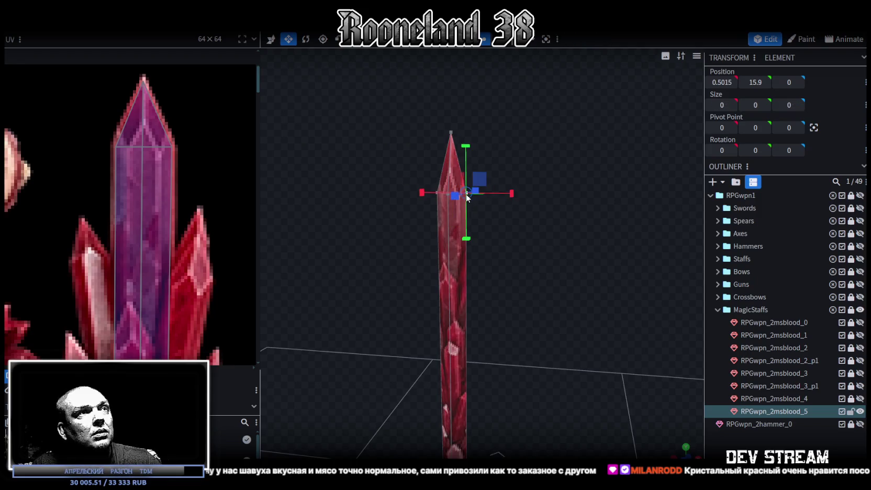
pyautogui.click(451, 134)
pyautogui.press('v')
pyautogui.moveTo(449, 84); pyautogui.dragTo(450, 107)
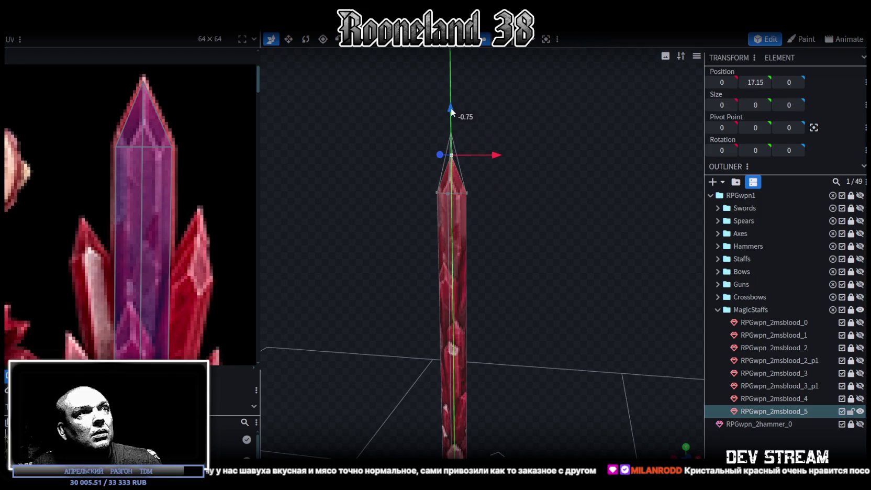
pyautogui.moveTo(498, 270)
pyautogui.mouseDown()
pyautogui.moveTo(524, 374)
pyautogui.moveTo(531, 330)
pyautogui.moveTo(501, 340)
pyautogui.moveTo(518, 344)
pyautogui.moveTo(476, 378)
pyautogui.mouseUp()
pyautogui.click(485, 374)
pyautogui.moveTo(488, 322)
pyautogui.mouseDown()
pyautogui.moveTo(491, 305)
pyautogui.moveTo(556, 315)
pyautogui.mouseUp()
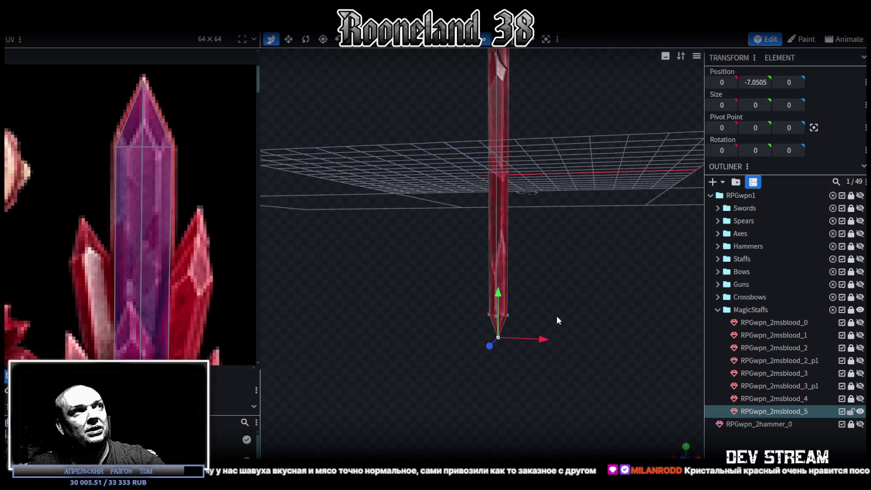
# Select the crystal tip's three shoulder UV points in the UV editor and pan to its lower point.
pyautogui.click(163, 133)
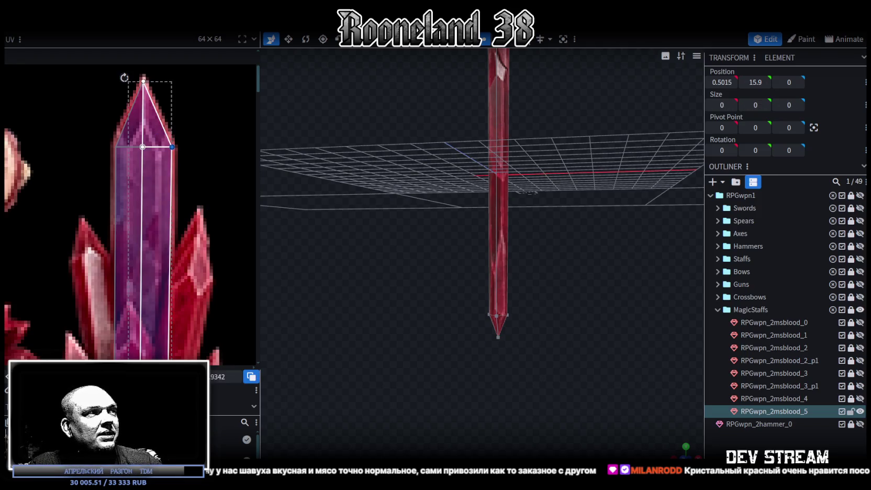
pyautogui.click(123, 162)
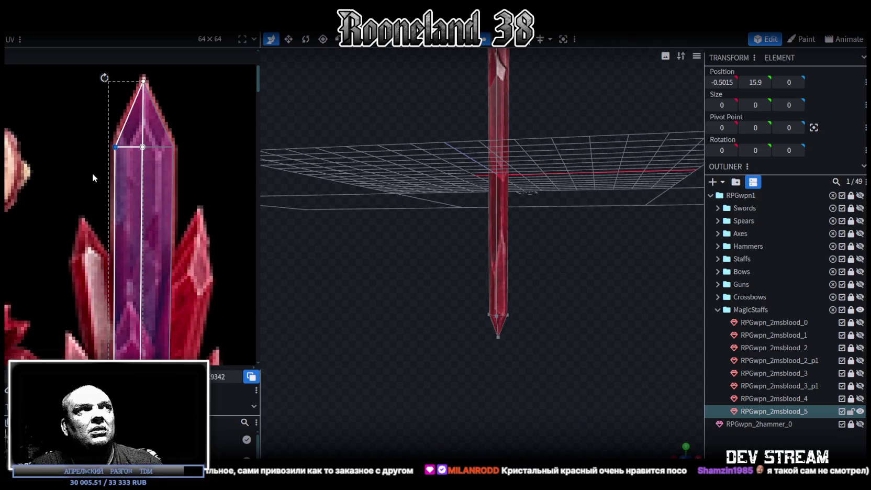
pyautogui.moveTo(93, 177); pyautogui.dragTo(226, 142)
pyautogui.scroll(-5, 128, 259)
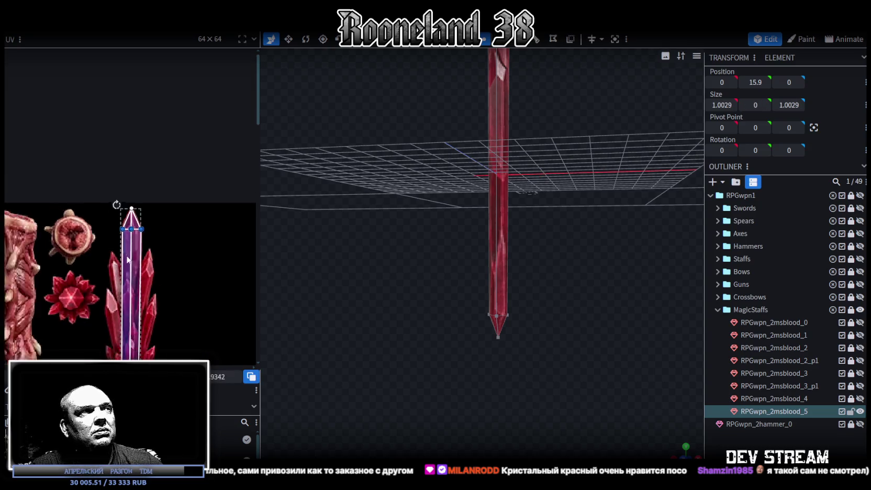
pyautogui.scroll(-3, 175, 184)
pyautogui.scroll(6, 174, 239)
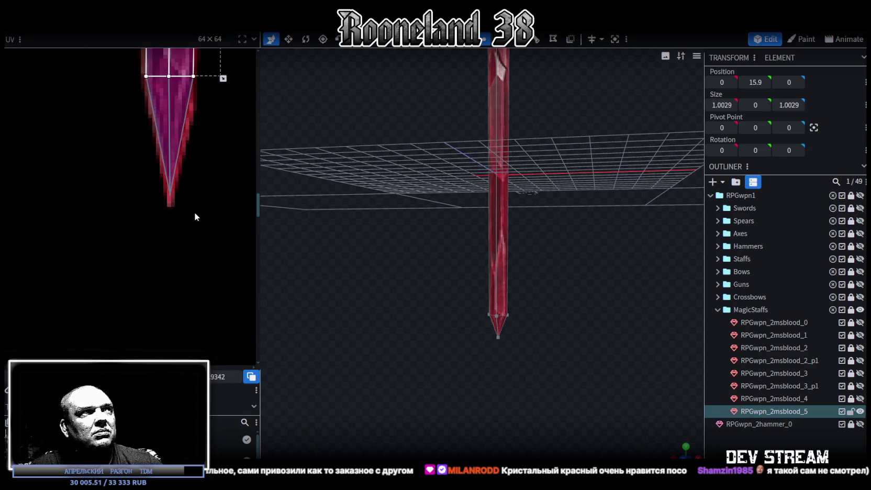
pyautogui.moveTo(194, 213); pyautogui.dragTo(180, 283, button='middle')
# Box-select the ring of shoulder vertices just above the staff's bottom point, ready to transform.
pyautogui.moveTo(393, 320)
pyautogui.mouseDown()
pyautogui.moveTo(483, 361)
pyautogui.moveTo(483, 386)
pyautogui.moveTo(489, 378)
pyautogui.mouseUp()
pyautogui.moveTo(453, 321)
pyautogui.keyDown('ctrl'); pyautogui.mouseDown()
pyautogui.moveTo(532, 345)
pyautogui.moveTo(498, 395)
pyautogui.moveTo(465, 400)
pyautogui.moveTo(633, 370)
pyautogui.moveTo(568, 332)
pyautogui.moveTo(550, 340)
pyautogui.moveTo(575, 328)
pyautogui.moveTo(553, 328)
pyautogui.moveTo(553, 344)
pyautogui.moveTo(547, 321)
pyautogui.moveTo(564, 286)
pyautogui.moveTo(561, 317)
pyautogui.mouseUp(); pyautogui.keyUp('ctrl')
pyautogui.press('v')
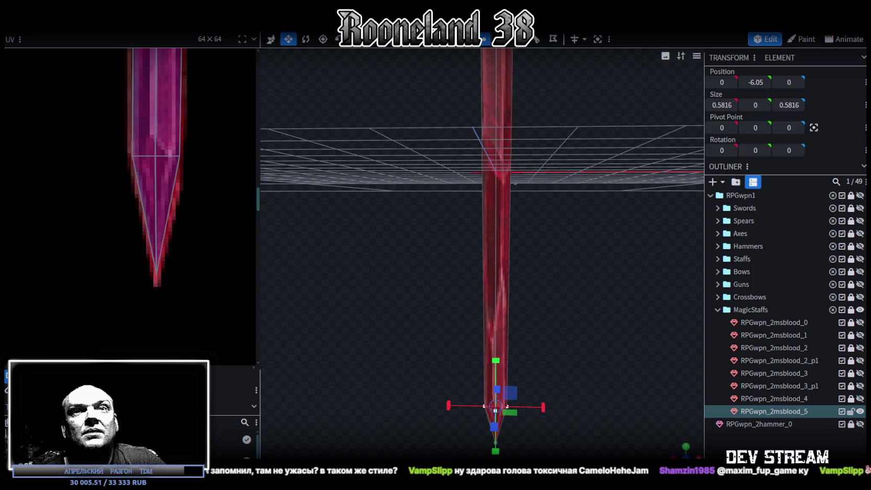
pyautogui.moveTo(593, 341)
pyautogui.mouseDown()
pyautogui.moveTo(568, 266)
pyautogui.moveTo(606, 222)
pyautogui.moveTo(435, 238)
pyautogui.moveTo(469, 236)
pyautogui.moveTo(462, 247)
pyautogui.moveTo(589, 248)
pyautogui.moveTo(537, 244)
pyautogui.mouseUp()
pyautogui.moveTo(483, 244)
pyautogui.mouseDown()
pyautogui.moveTo(511, 255)
pyautogui.moveTo(541, 308)
pyautogui.moveTo(563, 238)
pyautogui.mouseUp()
pyautogui.scroll(-3, 197, 167)
pyautogui.scroll(-3, 199, 165)
pyautogui.scroll(3, 152, 175)
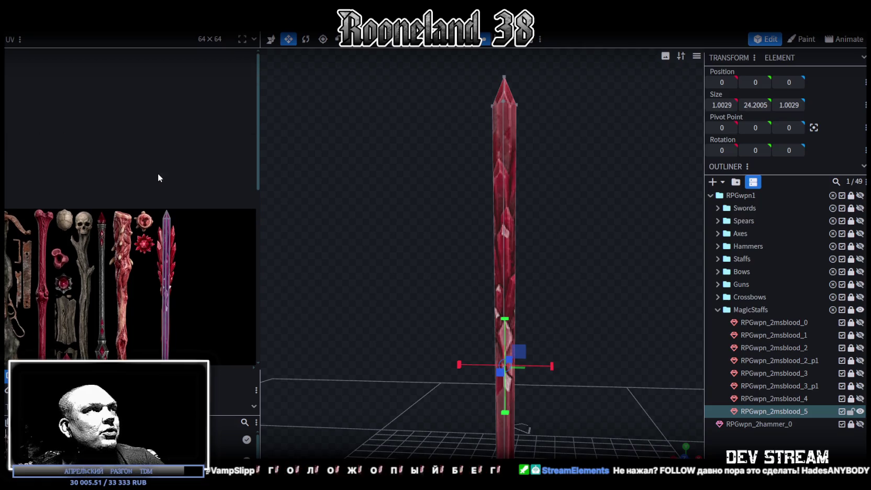
pyautogui.moveTo(554, 215)
pyautogui.mouseDown()
pyautogui.moveTo(493, 346)
pyautogui.moveTo(539, 293)
pyautogui.moveTo(556, 253)
pyautogui.moveTo(539, 221)
pyautogui.moveTo(515, 298)
pyautogui.moveTo(525, 241)
pyautogui.mouseUp()
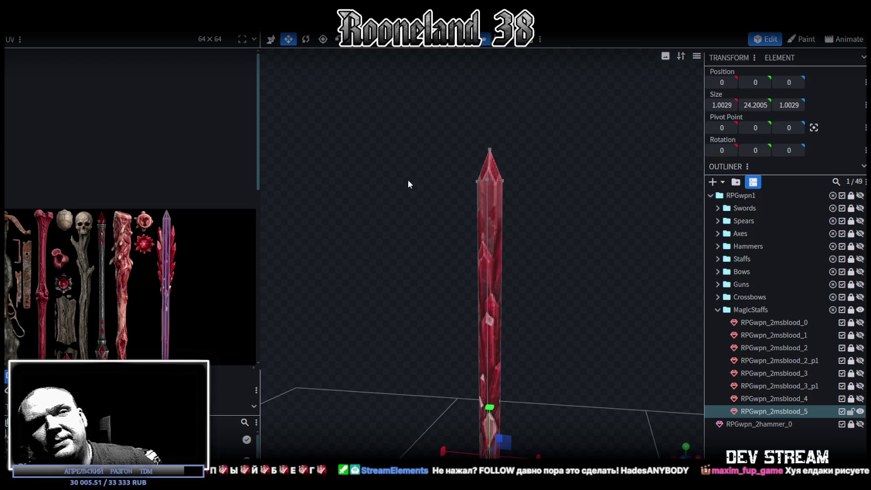
pyautogui.click(860, 411)
pyautogui.click(860, 398)
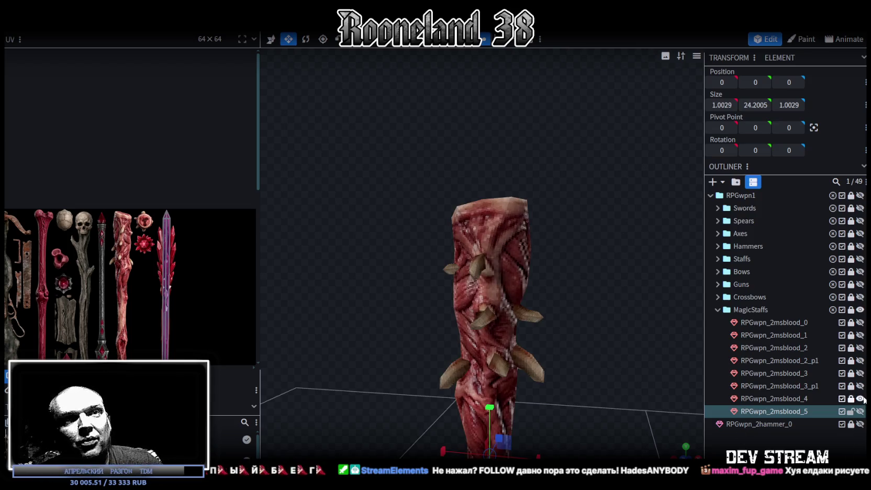
pyautogui.moveTo(617, 376)
pyautogui.mouseDown()
pyautogui.moveTo(565, 335)
pyautogui.moveTo(446, 344)
pyautogui.moveTo(474, 345)
pyautogui.moveTo(370, 324)
pyautogui.moveTo(453, 367)
pyautogui.moveTo(561, 366)
pyautogui.moveTo(559, 324)
pyautogui.moveTo(438, 347)
pyautogui.moveTo(369, 329)
pyautogui.moveTo(546, 319)
pyautogui.moveTo(483, 340)
pyautogui.moveTo(564, 289)
pyautogui.moveTo(447, 344)
pyautogui.moveTo(439, 276)
pyautogui.moveTo(410, 244)
pyautogui.moveTo(562, 266)
pyautogui.moveTo(505, 258)
pyautogui.moveTo(438, 265)
pyautogui.moveTo(574, 264)
pyautogui.moveTo(553, 256)
pyautogui.moveTo(588, 244)
pyautogui.moveTo(518, 254)
pyautogui.moveTo(500, 239)
pyautogui.moveTo(521, 228)
pyautogui.moveTo(531, 236)
pyautogui.moveTo(365, 282)
pyautogui.moveTo(399, 306)
pyautogui.moveTo(571, 302)
pyautogui.moveTo(588, 283)
pyautogui.moveTo(334, 298)
pyautogui.moveTo(392, 289)
pyautogui.moveTo(421, 262)
pyautogui.moveTo(452, 277)
pyautogui.moveTo(556, 282)
pyautogui.moveTo(553, 273)
pyautogui.moveTo(444, 272)
pyautogui.moveTo(502, 301)
pyautogui.moveTo(546, 277)
pyautogui.moveTo(534, 224)
pyautogui.moveTo(402, 247)
pyautogui.moveTo(379, 261)
pyautogui.moveTo(535, 314)
pyautogui.mouseUp()
pyautogui.scroll(2, 453, 367)
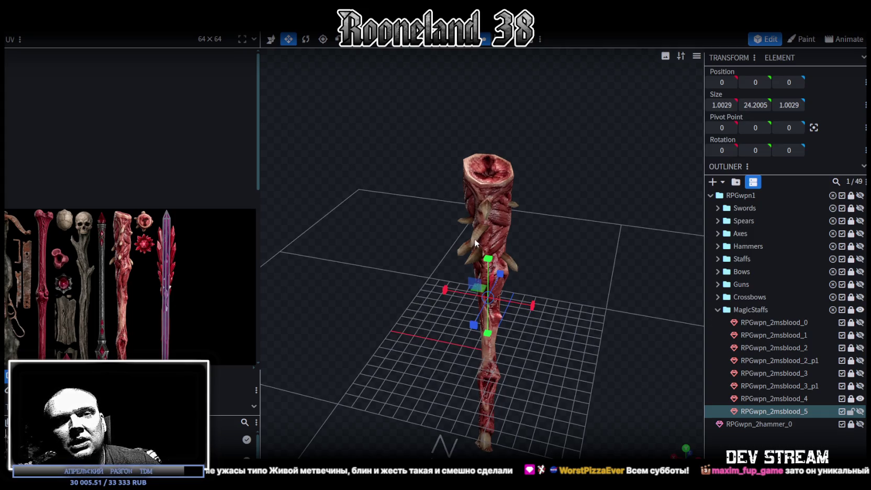
pyautogui.moveTo(570, 307)
pyautogui.mouseDown()
pyautogui.moveTo(541, 269)
pyautogui.moveTo(333, 282)
pyautogui.moveTo(586, 288)
pyautogui.mouseUp()
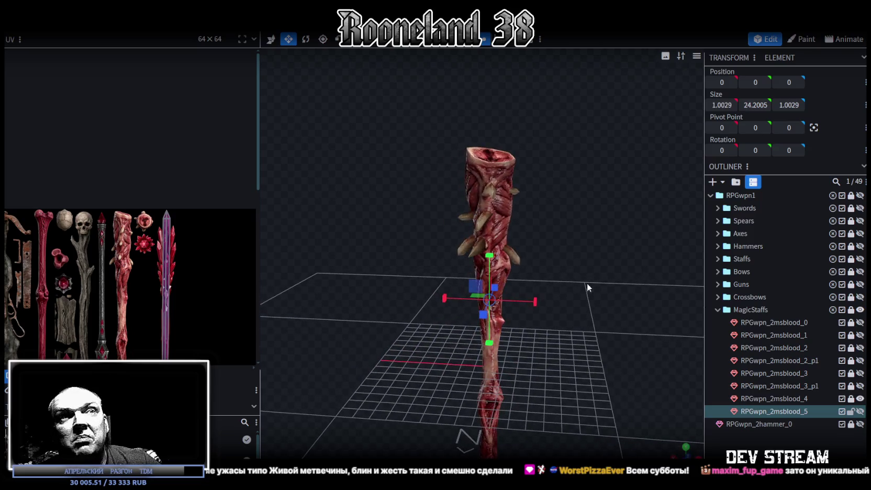
pyautogui.click(859, 398)
pyautogui.click(860, 411)
pyautogui.moveTo(598, 227)
pyautogui.mouseDown()
pyautogui.moveTo(598, 208)
pyautogui.moveTo(582, 205)
pyautogui.moveTo(574, 241)
pyautogui.moveTo(570, 186)
pyautogui.mouseUp()
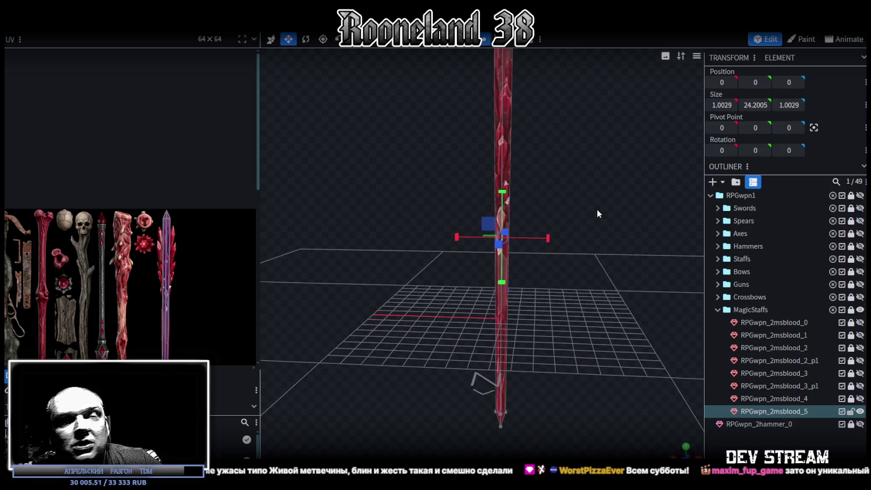
# Box-select the crystal staff's faces and copy them.
pyautogui.moveTo(598, 246)
pyautogui.mouseDown()
pyautogui.moveTo(578, 200)
pyautogui.moveTo(564, 200)
pyautogui.mouseUp()
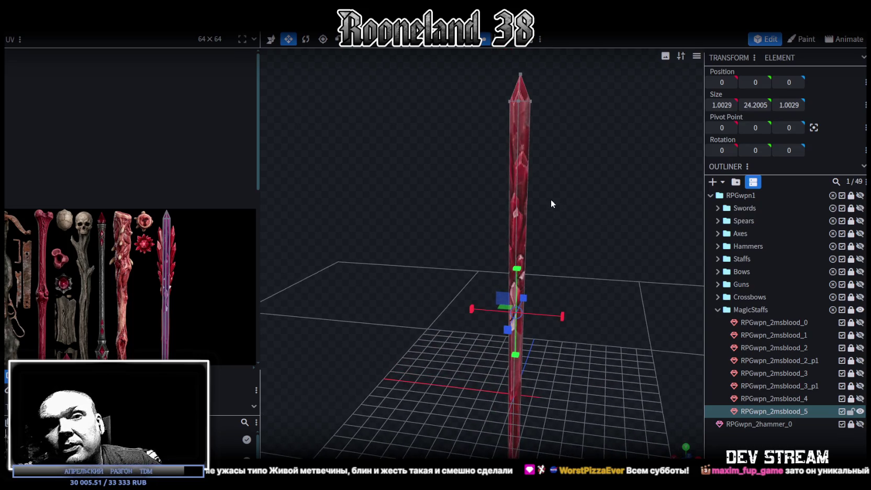
pyautogui.moveTo(551, 199)
pyautogui.mouseDown()
pyautogui.moveTo(580, 201)
pyautogui.moveTo(594, 188)
pyautogui.mouseUp()
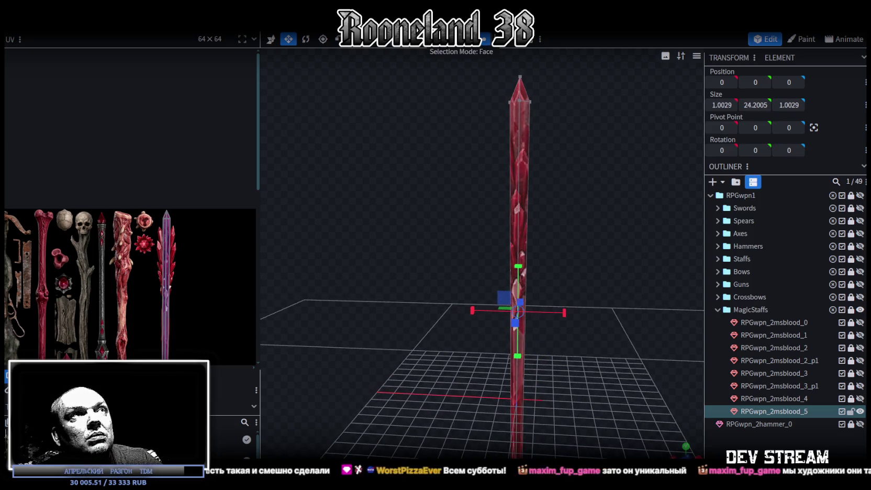
pyautogui.moveTo(482, 80)
pyautogui.keyDown('ctrl'); pyautogui.mouseDown()
pyautogui.moveTo(578, 128)
pyautogui.moveTo(571, 156)
pyautogui.moveTo(569, 147)
pyautogui.mouseUp(); pyautogui.keyUp('ctrl')
pyautogui.hotkey('ctrl', 'c')
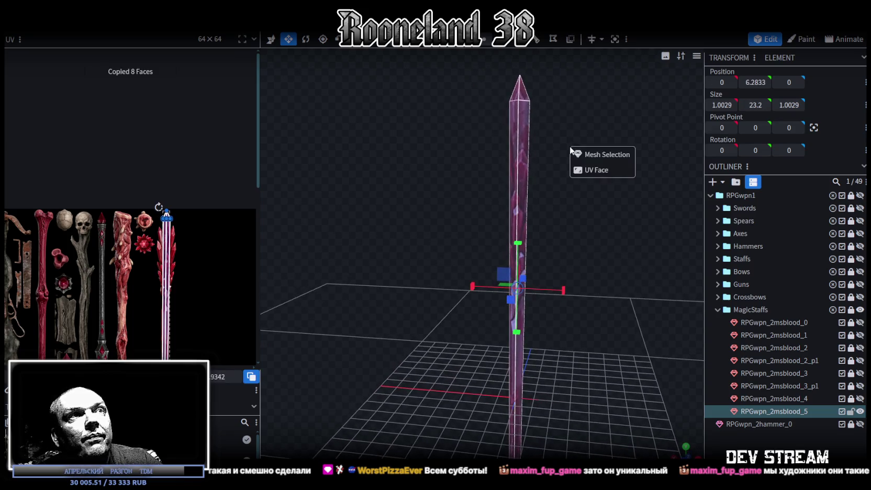
# Paste the faces as a second staff offset 2 units along Z.
pyautogui.moveTo(620, 165); pyautogui.dragTo(517, 219)
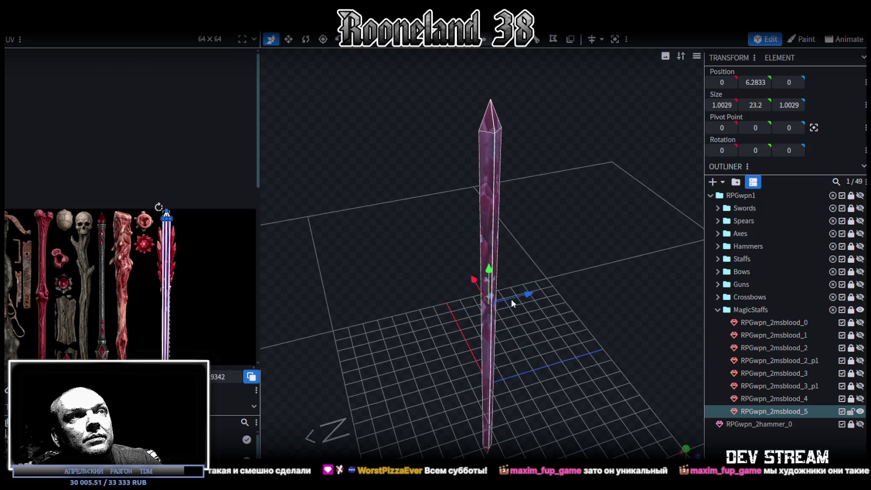
pyautogui.hotkey('ctrl', 'v')
pyautogui.moveTo(537, 332)
pyautogui.mouseDown()
pyautogui.moveTo(507, 196)
pyautogui.moveTo(425, 364)
pyautogui.moveTo(491, 296)
pyautogui.moveTo(487, 304)
pyautogui.moveTo(521, 317)
pyautogui.moveTo(497, 268)
pyautogui.moveTo(432, 288)
pyautogui.moveTo(442, 246)
pyautogui.mouseUp()
pyautogui.click(486, 40)
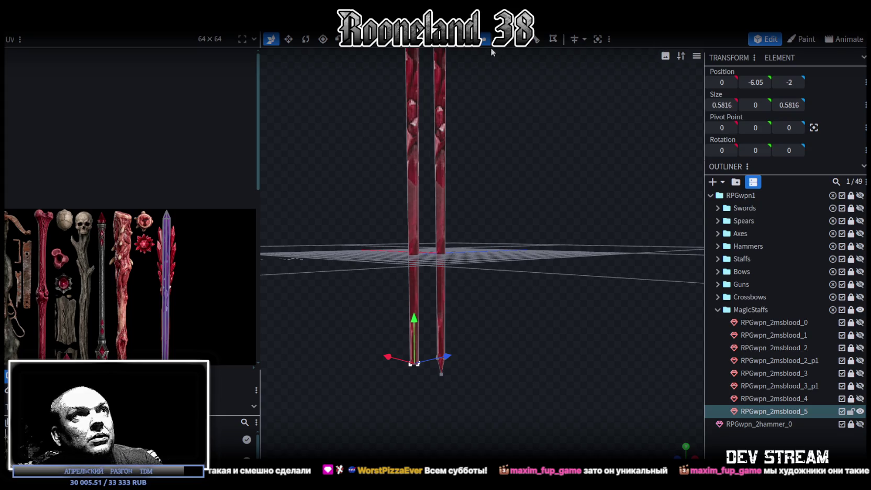
# Merge the copied staff's selected vertices into a single point, undoing a trial raise.
pyautogui.rightClick(419, 368)
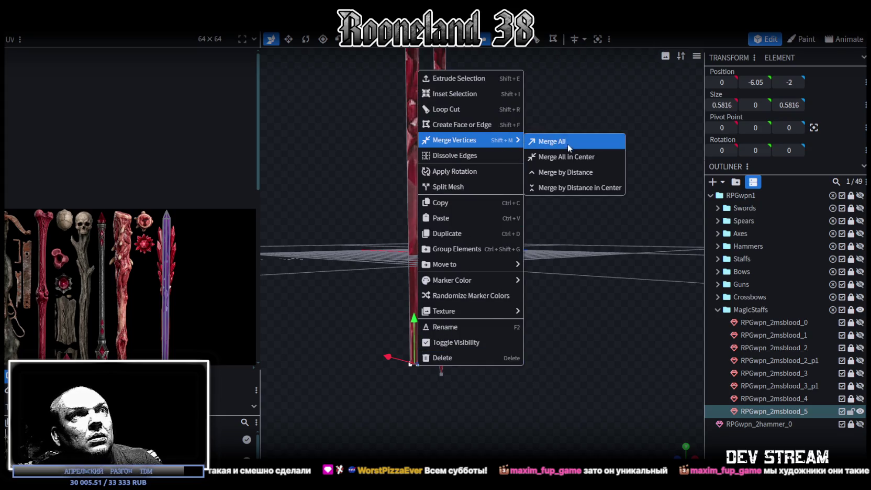
pyautogui.click(542, 142)
pyautogui.moveTo(541, 204); pyautogui.dragTo(579, 318)
pyautogui.moveTo(465, 408)
pyautogui.mouseDown()
pyautogui.moveTo(471, 132)
pyautogui.moveTo(523, 251)
pyautogui.mouseUp()
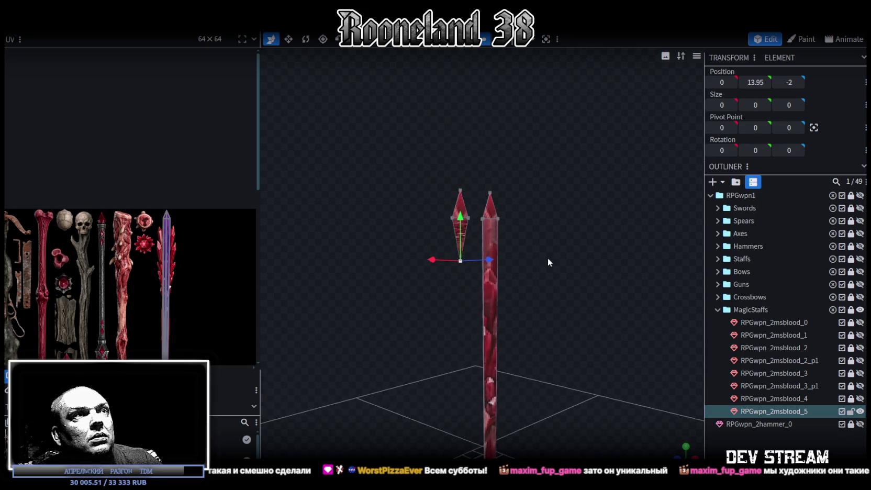
pyautogui.scroll(3, 547, 257)
pyautogui.moveTo(584, 259)
pyautogui.mouseDown()
pyautogui.moveTo(544, 274)
pyautogui.moveTo(564, 265)
pyautogui.mouseUp()
pyautogui.hotkey('ctrl', 'z')
pyautogui.scroll(-3, 519, 324)
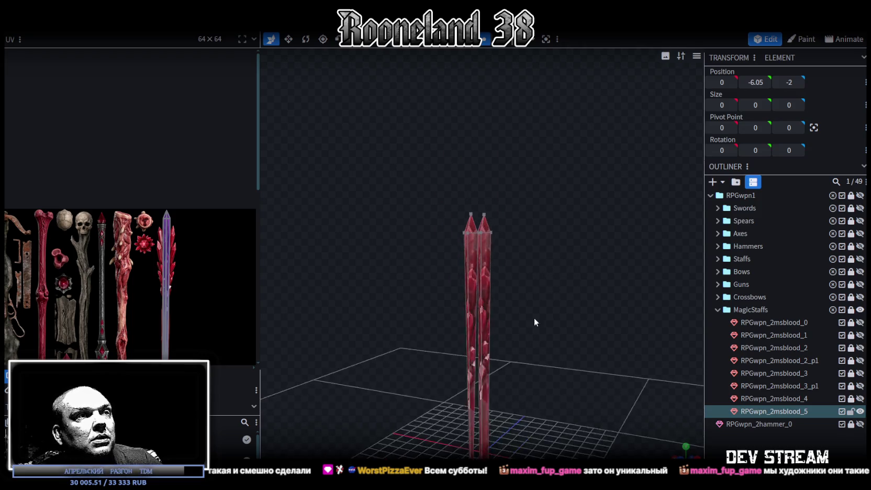
# Select the copied staff's bottom vertices and lower them by one unit.
pyautogui.moveTo(458, 414)
pyautogui.mouseDown()
pyautogui.moveTo(539, 365)
pyautogui.moveTo(450, 376)
pyautogui.moveTo(440, 421)
pyautogui.moveTo(465, 356)
pyautogui.moveTo(460, 81)
pyautogui.mouseUp()
pyautogui.scroll(3, 403, 289)
pyautogui.moveTo(403, 288)
pyautogui.mouseDown()
pyautogui.moveTo(487, 297)
pyautogui.moveTo(517, 288)
pyautogui.mouseUp()
pyautogui.scroll(2, 487, 304)
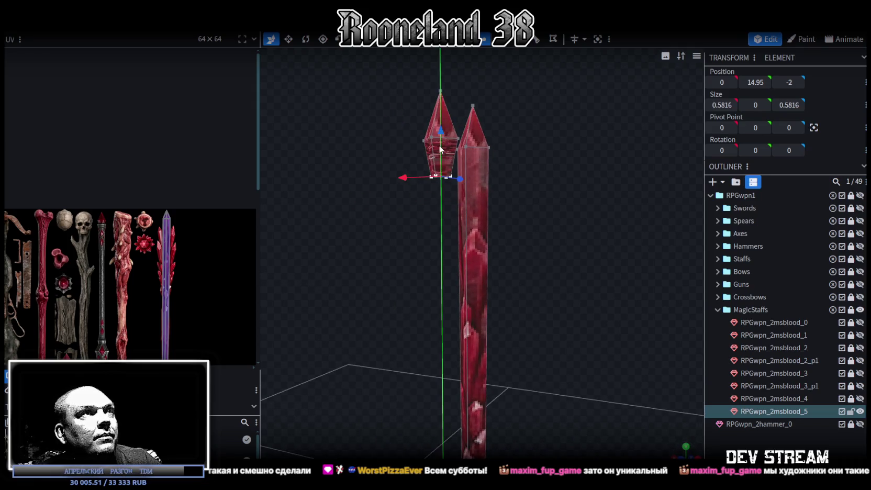
pyautogui.press('pagedown')
pyautogui.scroll(2, 159, 324)
pyautogui.scroll(3, 155, 339)
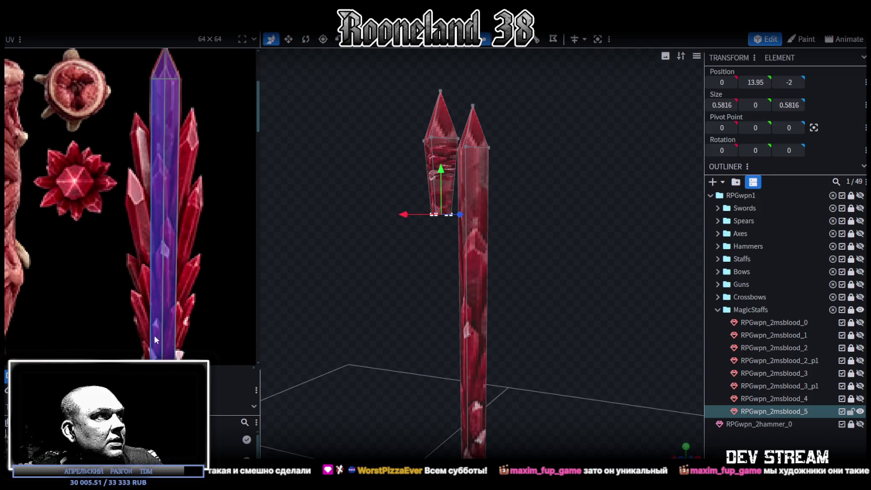
pyautogui.scroll(-3, 164, 291)
pyautogui.moveTo(524, 324)
pyautogui.mouseDown()
pyautogui.moveTo(530, 300)
pyautogui.moveTo(502, 311)
pyautogui.moveTo(525, 307)
pyautogui.mouseUp()
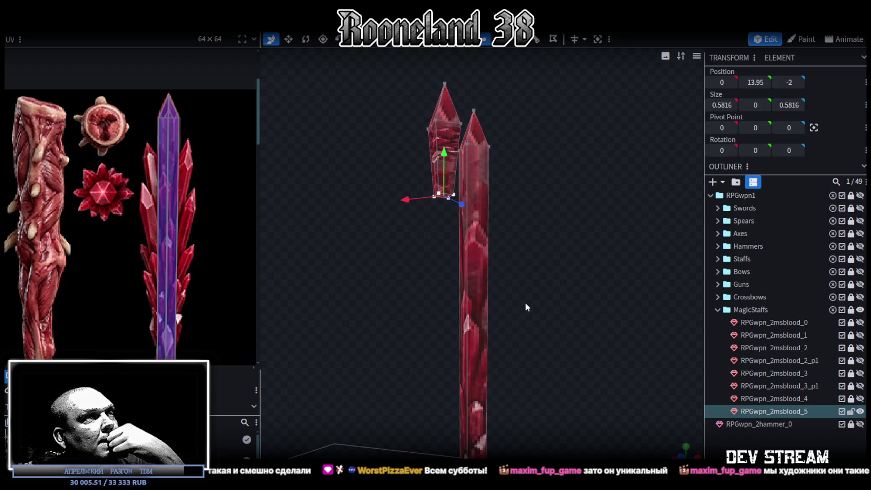
pyautogui.moveTo(525, 302)
pyautogui.mouseDown()
pyautogui.moveTo(489, 311)
pyautogui.moveTo(486, 301)
pyautogui.moveTo(476, 71)
pyautogui.mouseUp()
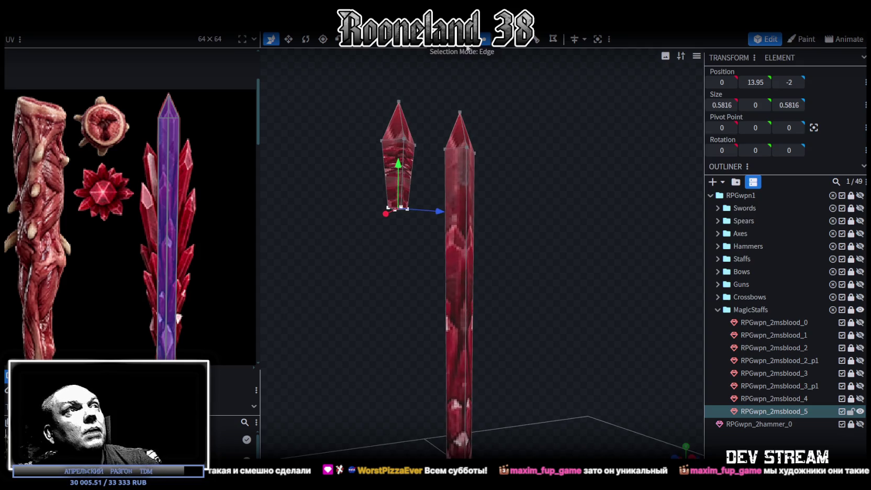
# Select the long crystal shaft, clear the edge selection, and add a single loop cut.
pyautogui.click(413, 190)
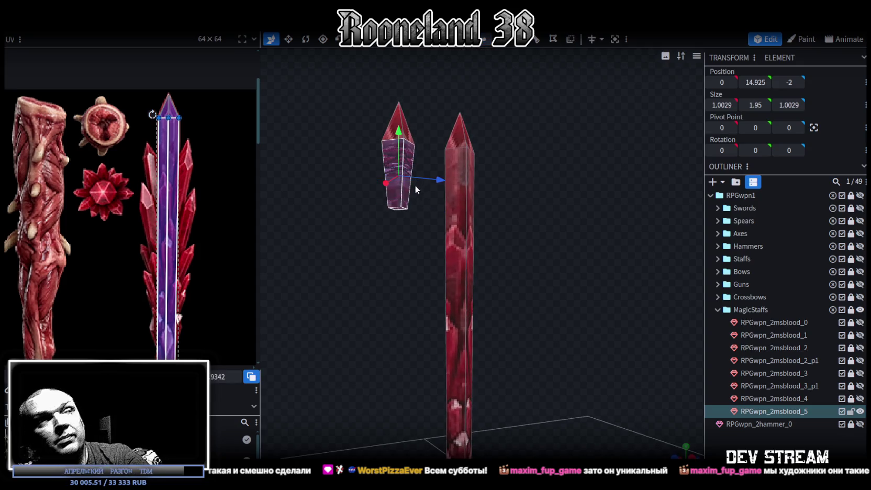
pyautogui.click(457, 262)
pyautogui.moveTo(489, 291)
pyautogui.mouseDown()
pyautogui.moveTo(597, 296)
pyautogui.moveTo(532, 202)
pyautogui.moveTo(511, 238)
pyautogui.moveTo(521, 238)
pyautogui.mouseUp()
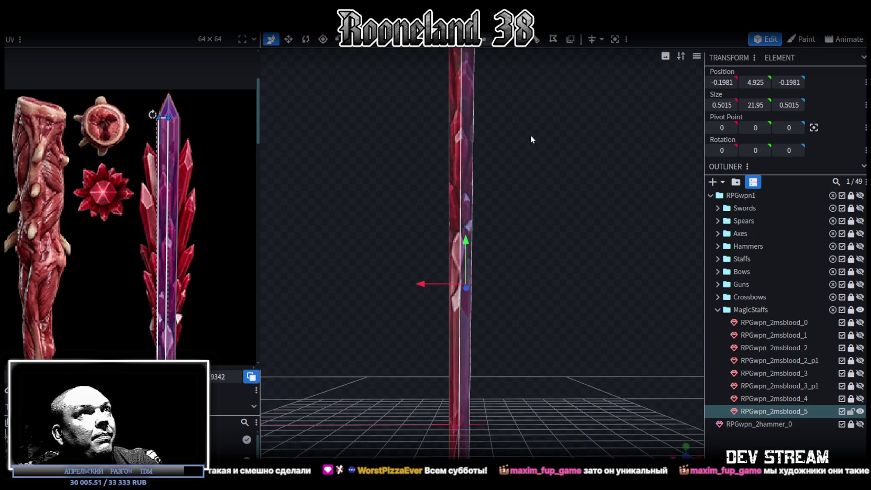
pyautogui.scroll(-3, 530, 137)
pyautogui.click(579, 196)
pyautogui.moveTo(527, 263); pyautogui.dragTo(532, 255)
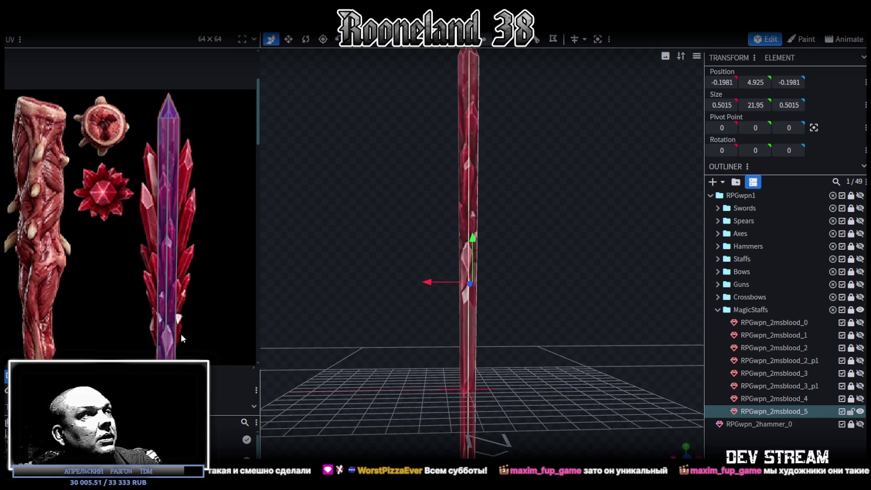
pyautogui.scroll(-3, 189, 338)
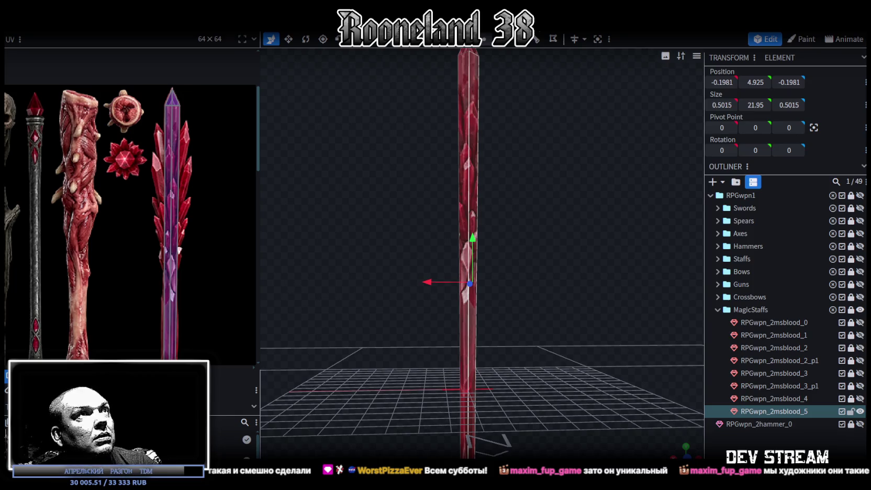
pyautogui.click(536, 42)
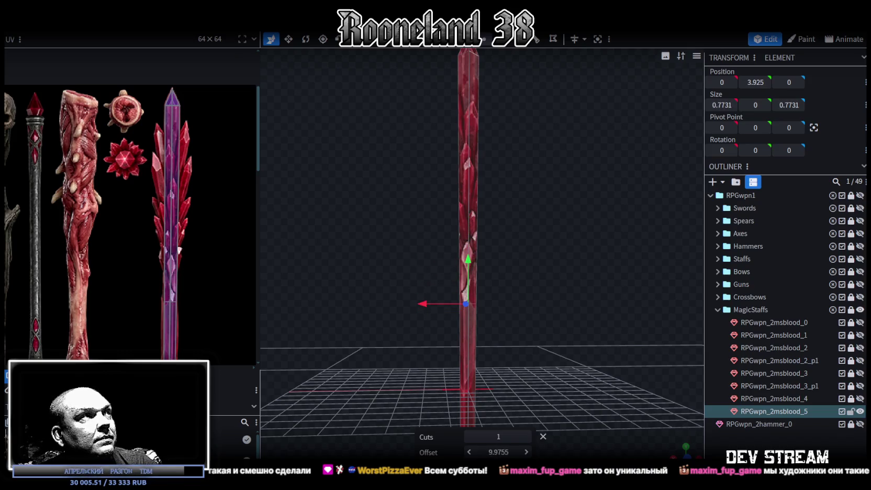
# Slide the shaft's loop cut down to offset 9.0878.
pyautogui.scroll(3, 182, 303)
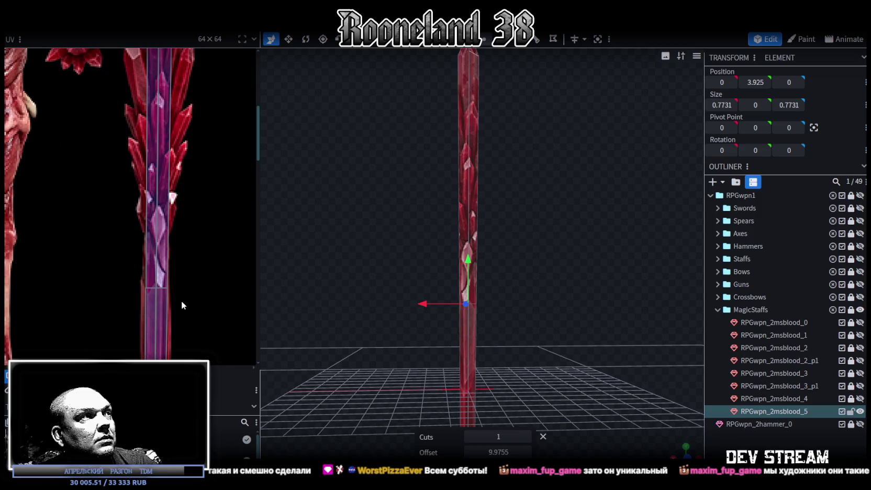
pyautogui.scroll(2, 145, 300)
pyautogui.scroll(1, 142, 287)
pyautogui.scroll(-1, 145, 282)
pyautogui.scroll(-4, 149, 220)
pyautogui.scroll(1, 155, 164)
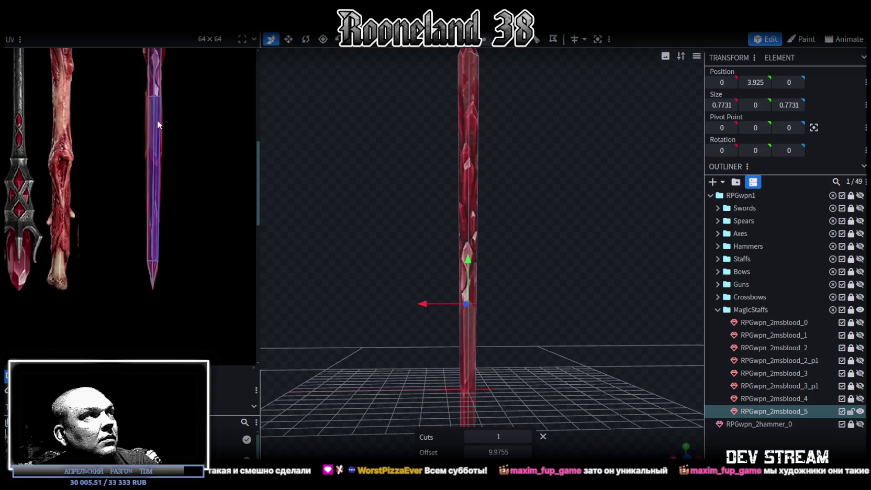
pyautogui.scroll(1, 165, 166)
pyautogui.scroll(1, 178, 168)
pyautogui.scroll(1, 190, 170)
pyautogui.scroll(-2, 192, 170)
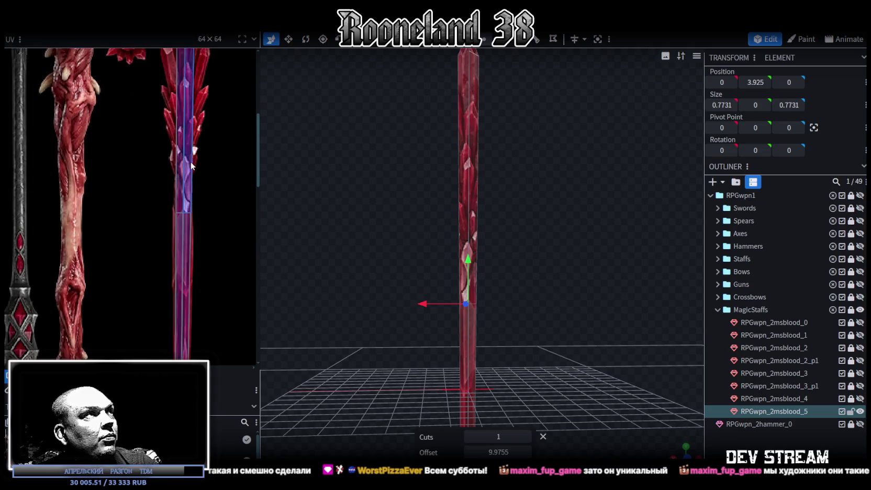
pyautogui.scroll(-2, 192, 170)
pyautogui.moveTo(425, 193); pyautogui.dragTo(523, 270)
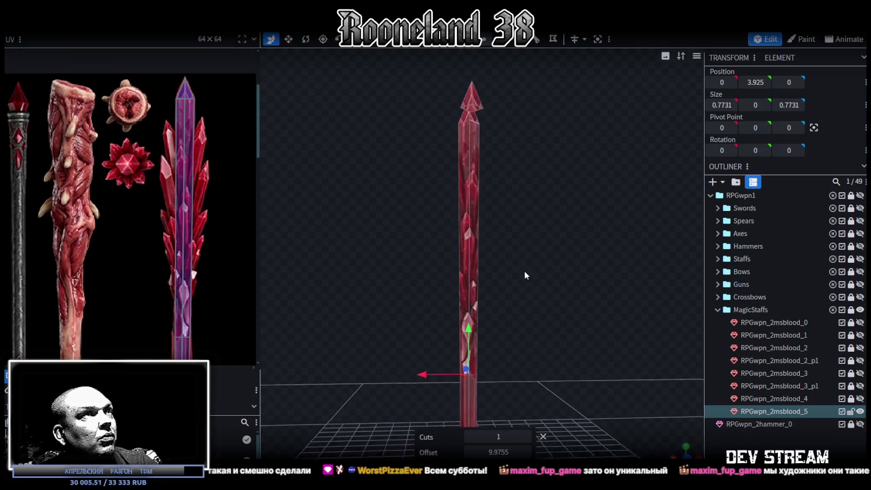
pyautogui.click(466, 189)
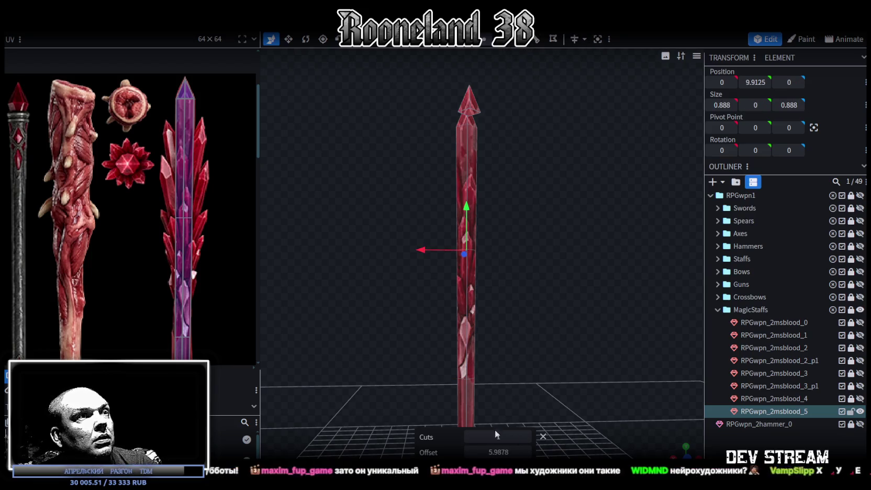
pyautogui.moveTo(495, 451); pyautogui.dragTo(498, 451)
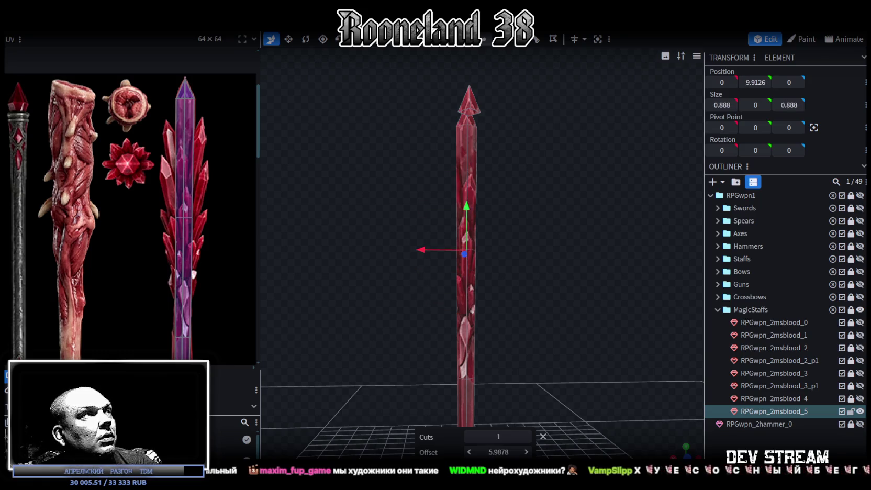
pyautogui.moveTo(498, 451); pyautogui.dragTo(487, 451)
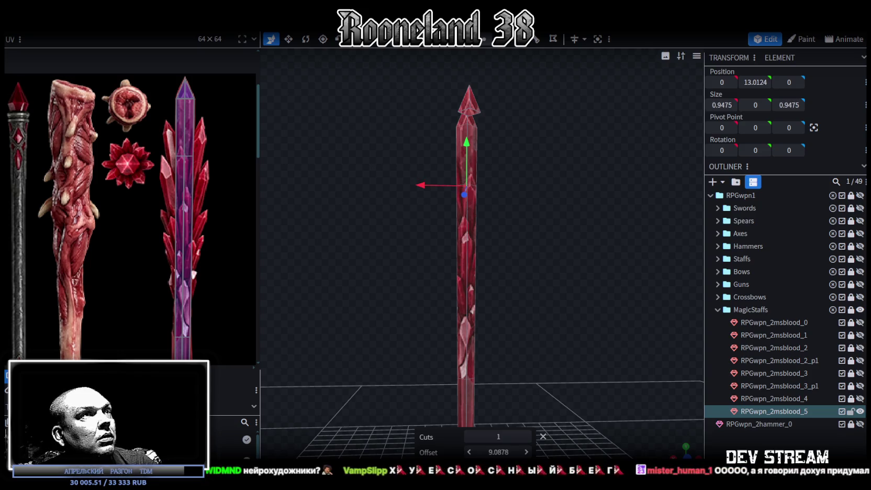
# Box-select the cut loop's vertices and undo the accidental narrowing of the loop.
pyautogui.moveTo(524, 370); pyautogui.dragTo(524, 197)
pyautogui.scroll(3, 516, 237)
pyautogui.scroll(3, 226, 249)
pyautogui.scroll(2, 157, 210)
pyautogui.moveTo(139, 214); pyautogui.dragTo(161, 183)
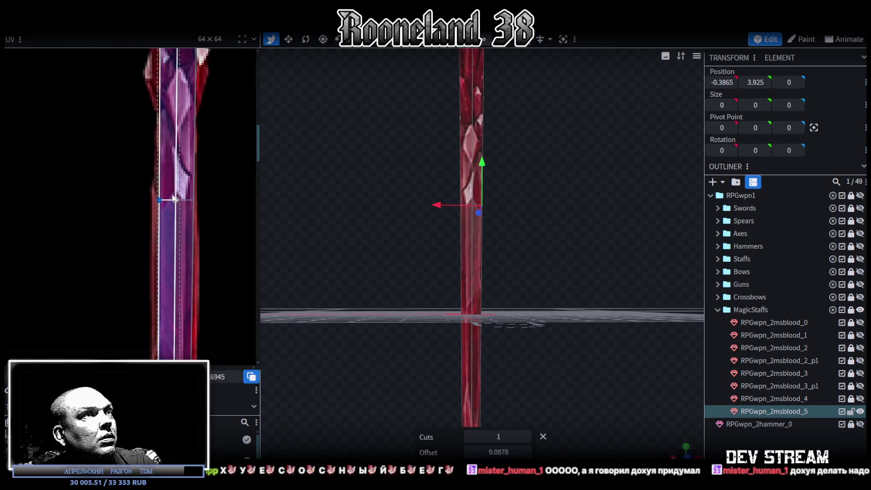
pyautogui.click(424, 141)
pyautogui.moveTo(423, 140); pyautogui.dragTo(504, 113)
pyautogui.moveTo(443, 222); pyautogui.dragTo(515, 190)
pyautogui.moveTo(540, 226)
pyautogui.mouseDown()
pyautogui.moveTo(535, 272)
pyautogui.moveTo(512, 255)
pyautogui.moveTo(511, 273)
pyautogui.mouseUp()
pyautogui.press('v')
pyautogui.moveTo(487, 305); pyautogui.dragTo(577, 236)
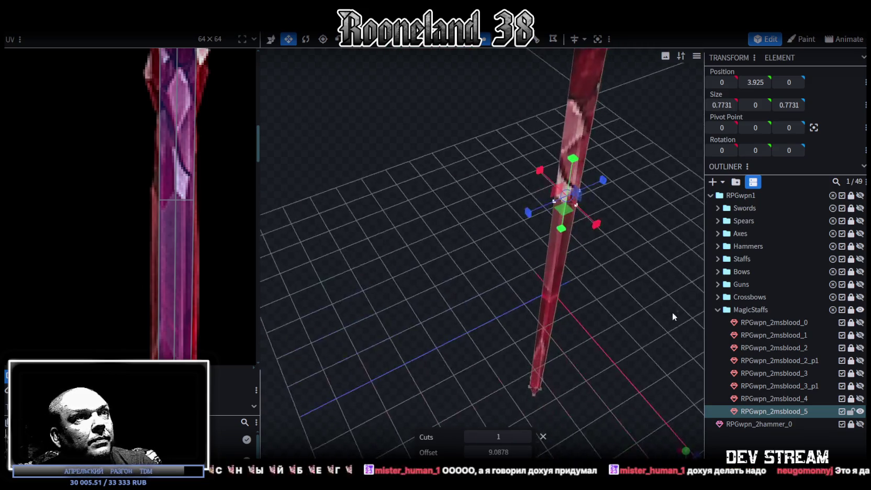
pyautogui.hotkey('ctrl', 'z')
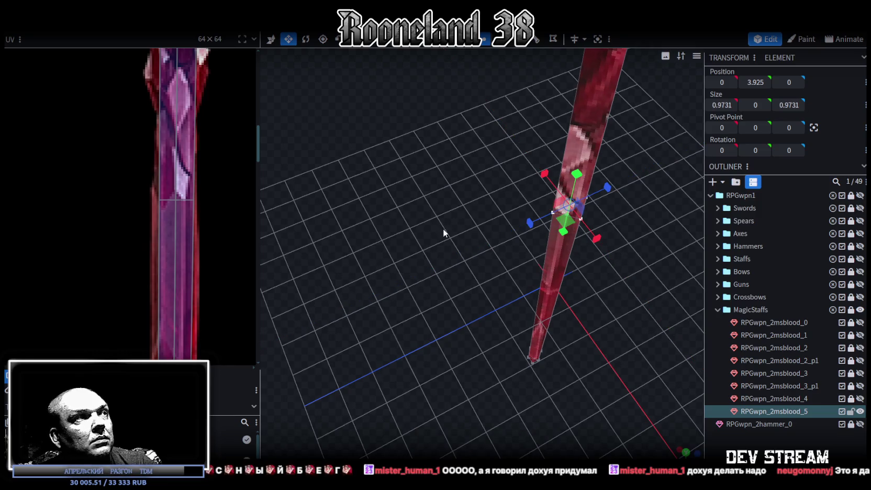
# Nudge the cut's right-hand UV vertex slightly right on the crystal texture.
pyautogui.moveTo(135, 178)
pyautogui.mouseDown()
pyautogui.moveTo(162, 206)
pyautogui.moveTo(156, 199)
pyautogui.mouseUp()
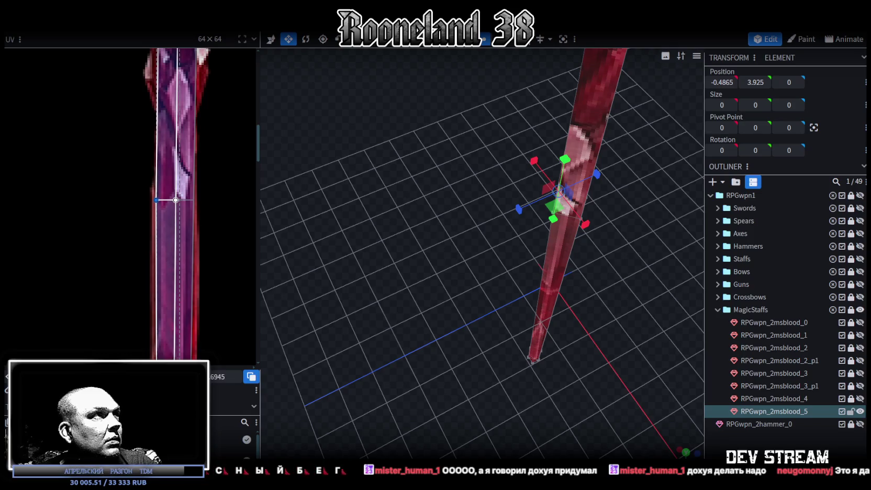
pyautogui.click(193, 199)
pyautogui.moveTo(193, 200); pyautogui.dragTo(195, 200)
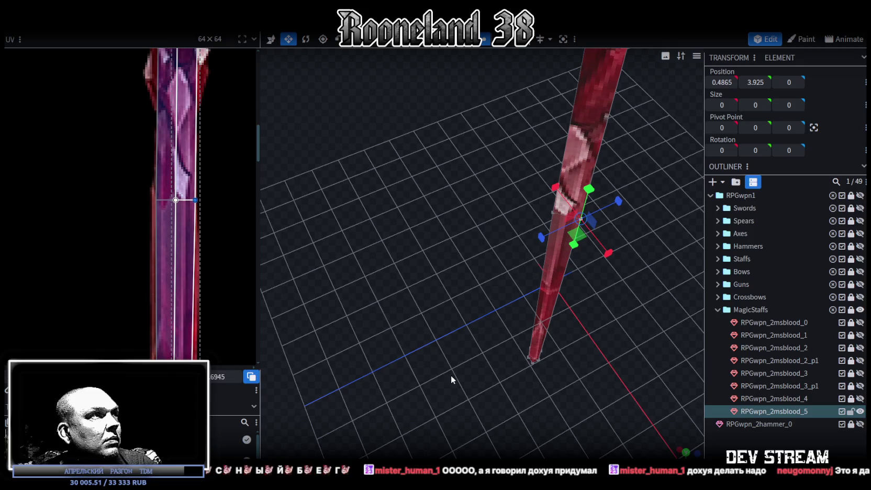
pyautogui.scroll(-1, 162, 231)
pyautogui.scroll(-2, 198, 193)
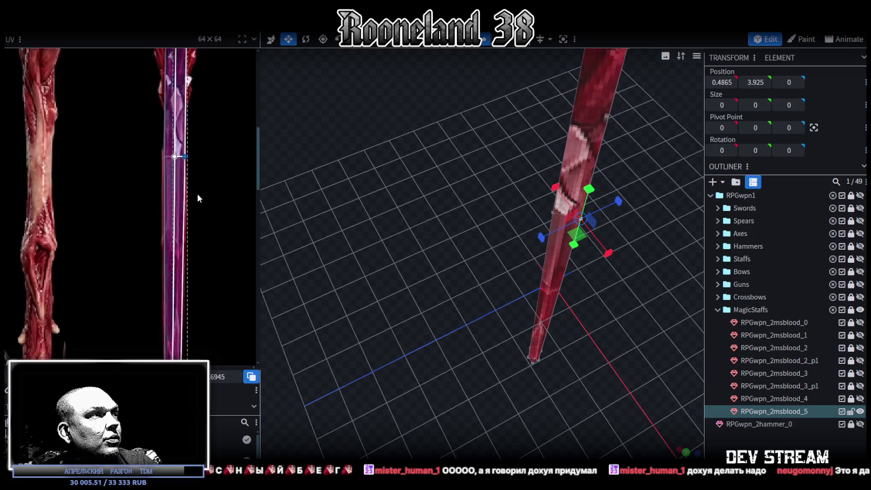
pyautogui.scroll(-1, 197, 150)
pyautogui.moveTo(674, 334); pyautogui.dragTo(476, 175)
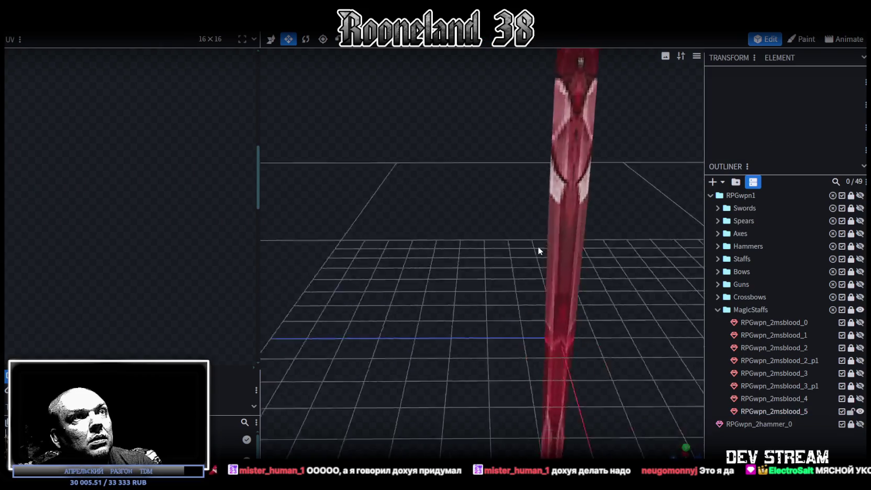
# Add a loop cut across the crystal blade in edge mode and slide it higher.
pyautogui.click(476, 174)
pyautogui.moveTo(490, 216)
pyautogui.mouseDown()
pyautogui.moveTo(539, 287)
pyautogui.moveTo(524, 258)
pyautogui.moveTo(541, 234)
pyautogui.moveTo(520, 266)
pyautogui.moveTo(468, 270)
pyautogui.moveTo(526, 221)
pyautogui.moveTo(526, 236)
pyautogui.mouseUp()
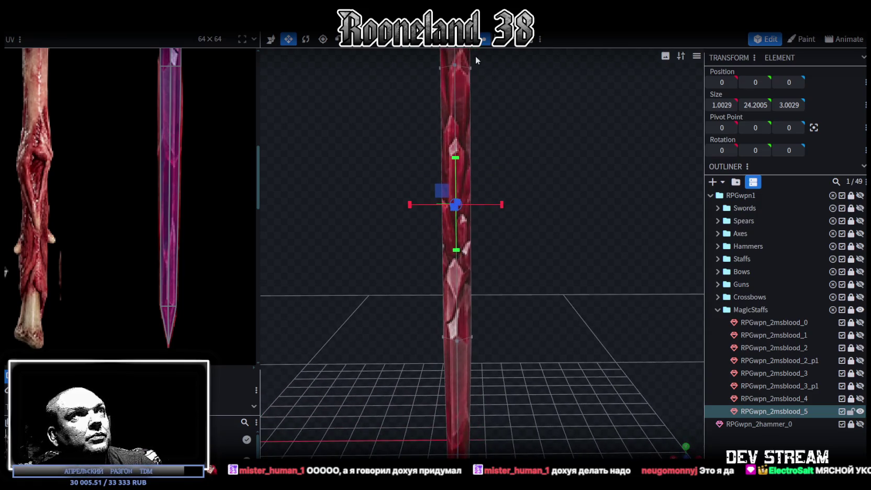
pyautogui.press('3')
pyautogui.click(456, 238)
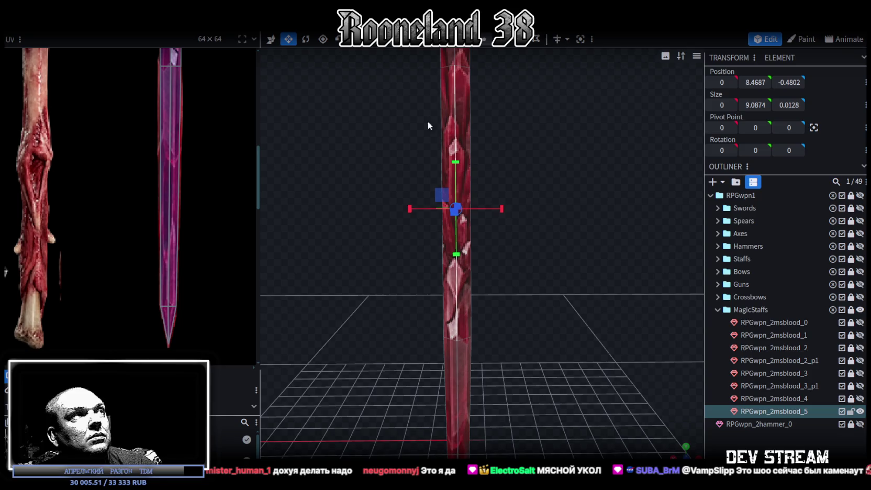
pyautogui.scroll(-2, 194, 246)
pyautogui.scroll(-2, 195, 246)
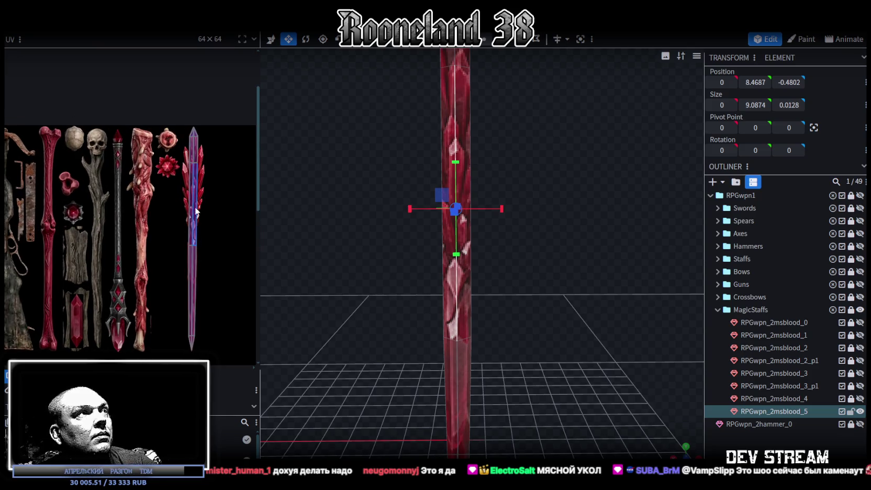
pyautogui.scroll(2, 195, 213)
pyautogui.scroll(2, 213, 165)
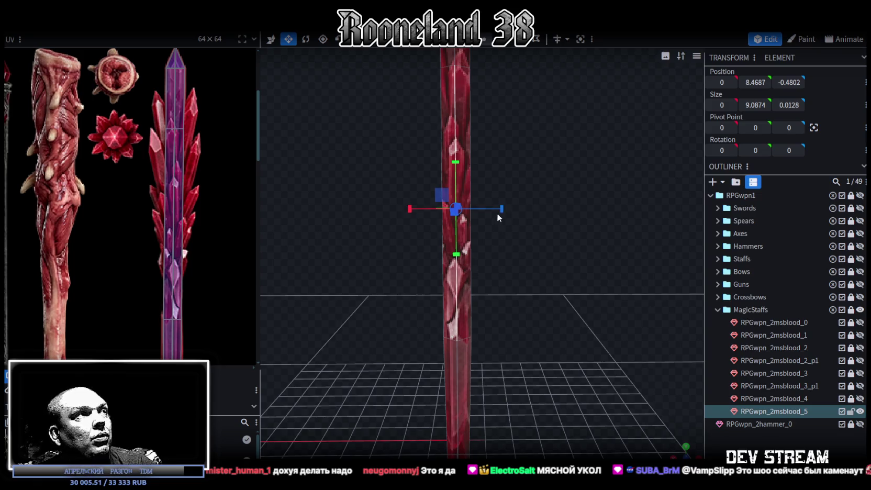
pyautogui.hotkey('ctrl', 'r')
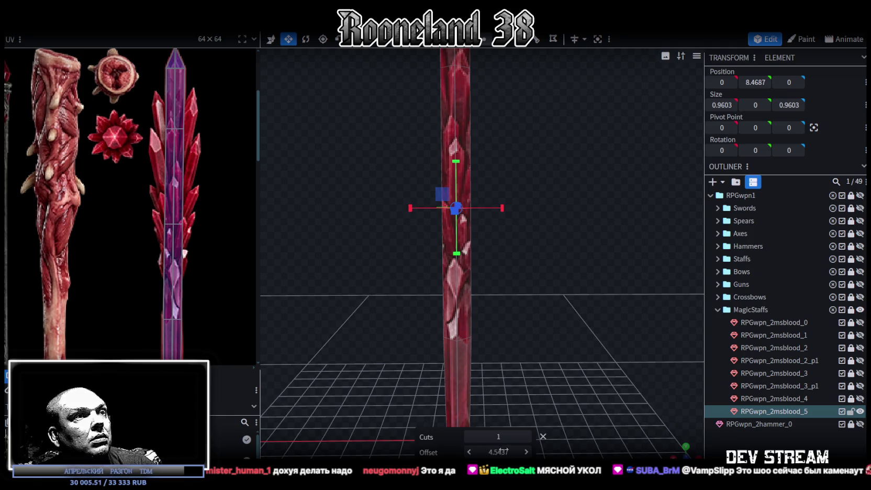
pyautogui.moveTo(498, 452); pyautogui.dragTo(523, 451)
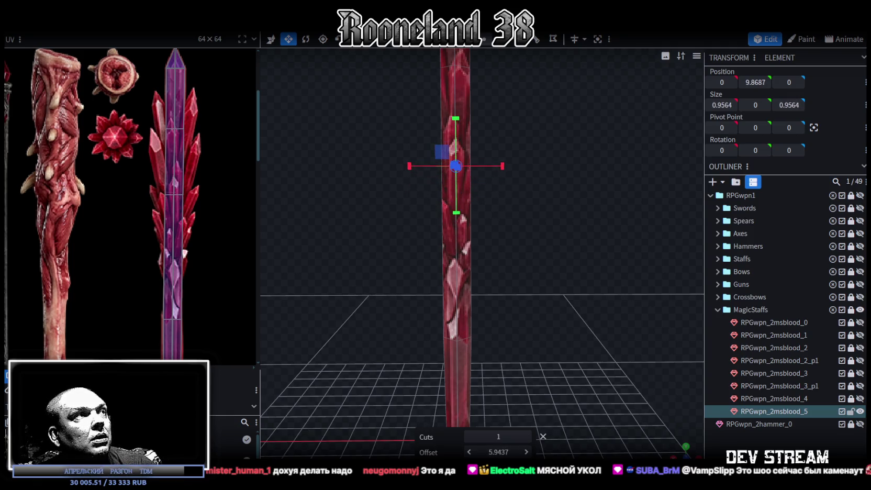
# Extrude the selected shaft faces outward by 1 to form a square collar block.
pyautogui.moveTo(425, 400); pyautogui.dragTo(552, 302)
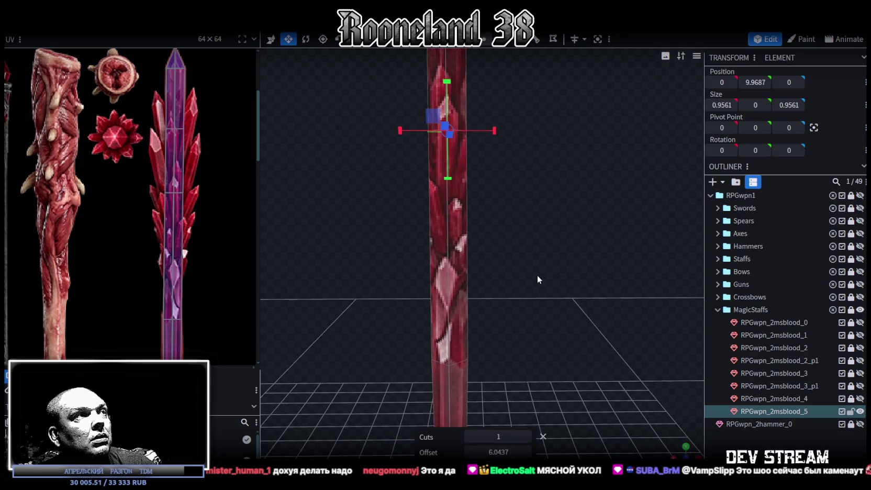
pyautogui.moveTo(515, 231); pyautogui.dragTo(461, 274)
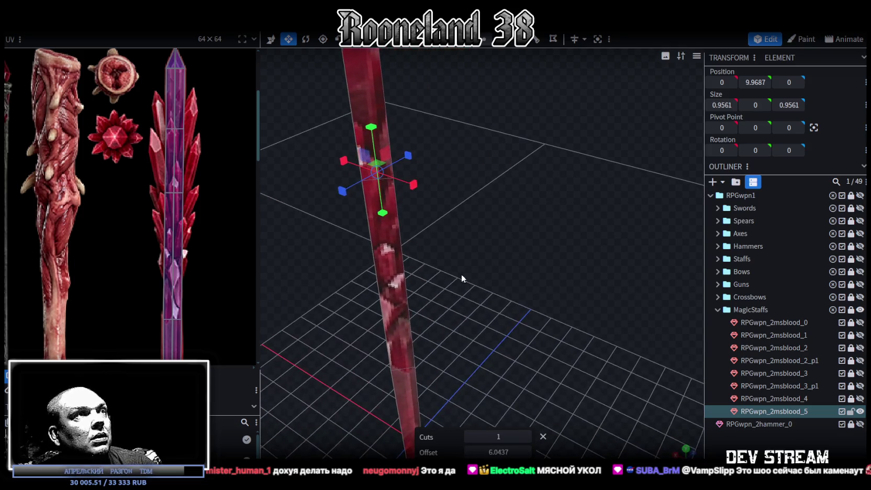
pyautogui.click(385, 261)
pyautogui.moveTo(465, 220)
pyautogui.mouseDown()
pyautogui.moveTo(386, 178)
pyautogui.moveTo(484, 179)
pyautogui.mouseUp()
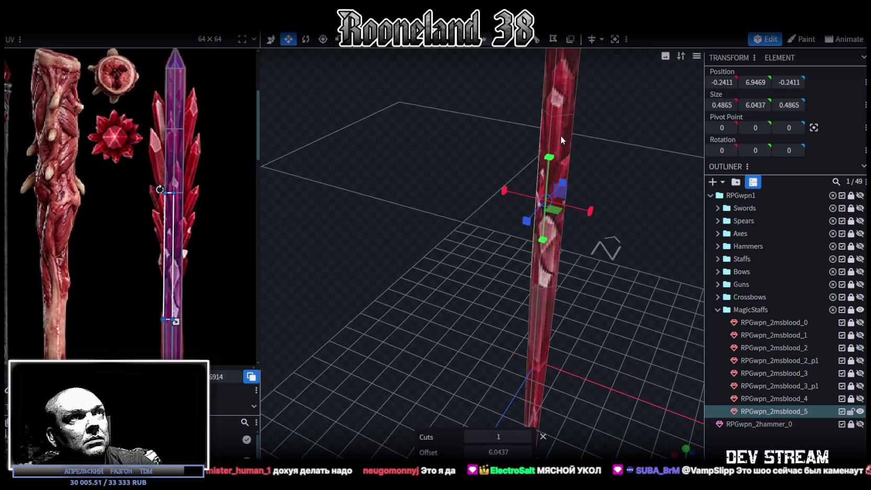
pyautogui.click(561, 137)
pyautogui.moveTo(555, 138); pyautogui.dragTo(515, 123)
pyautogui.click(535, 39)
pyautogui.moveTo(553, 206)
pyautogui.mouseDown()
pyautogui.moveTo(433, 184)
pyautogui.moveTo(502, 215)
pyautogui.mouseUp()
pyautogui.hotkey('ctrl', 'z')
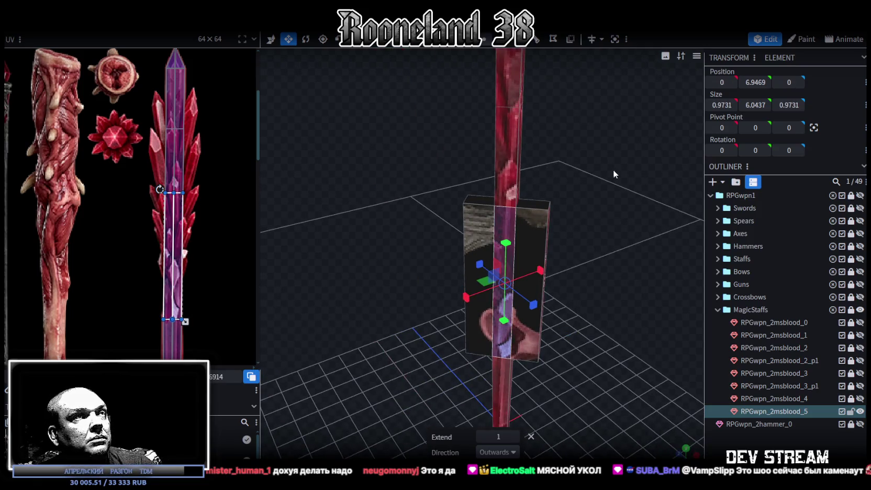
pyautogui.hotkey('ctrl', 'y')
# Merge the underside vertices at the collar's first two corners into the shaft.
pyautogui.moveTo(539, 200)
pyautogui.mouseDown()
pyautogui.moveTo(564, 264)
pyautogui.moveTo(582, 128)
pyautogui.moveTo(589, 157)
pyautogui.mouseUp()
pyautogui.scroll(3, 480, 197)
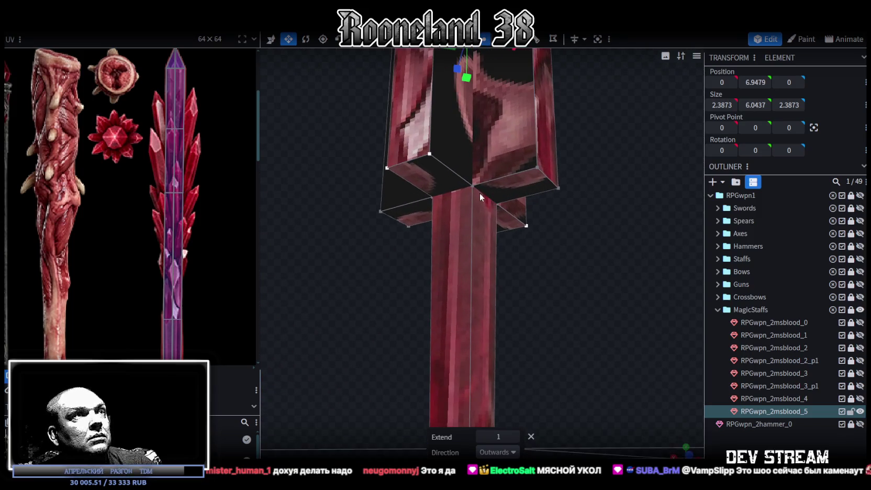
pyautogui.click(469, 183)
pyautogui.keyDown('shift'); pyautogui.click(429, 154); pyautogui.keyUp('shift')
pyautogui.rightClick(536, 166)
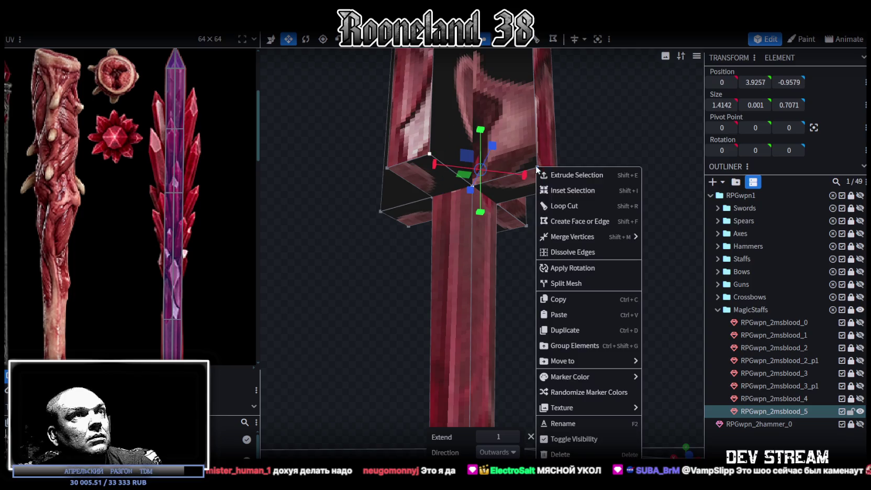
pyautogui.click(675, 241)
pyautogui.moveTo(547, 188); pyautogui.dragTo(449, 210)
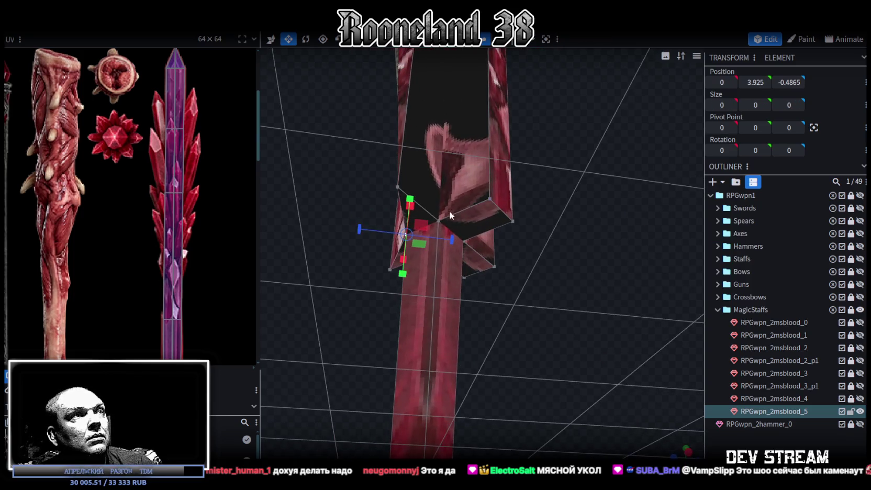
pyautogui.keyDown('shift'); pyautogui.click(490, 197); pyautogui.keyUp('shift')
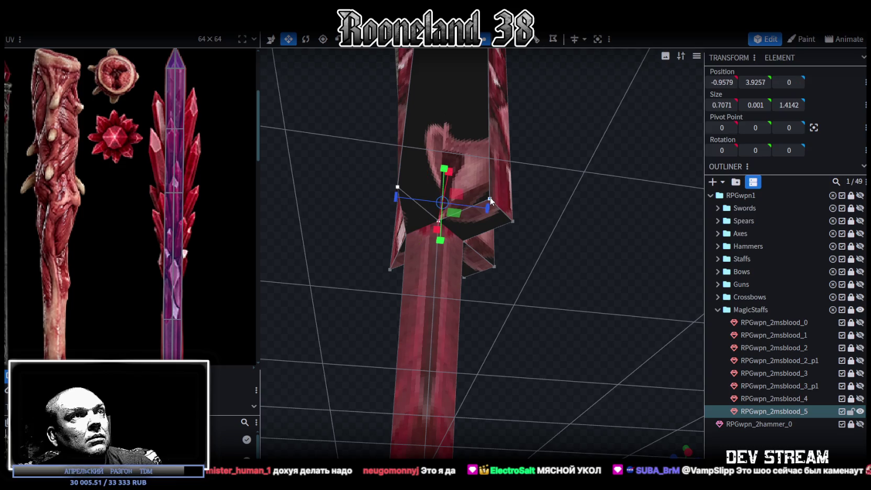
pyautogui.rightClick(490, 197)
pyautogui.click(603, 255)
# Merge the underside vertices at the remaining two collar corners so the collar tapers.
pyautogui.moveTo(610, 214); pyautogui.dragTo(488, 221)
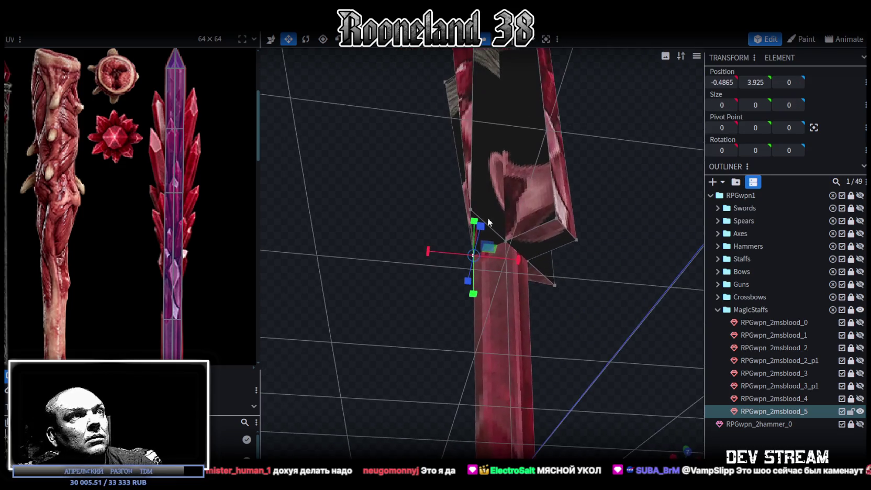
pyautogui.click(508, 241)
pyautogui.keyDown('shift'); pyautogui.click(512, 209); pyautogui.keyUp('shift')
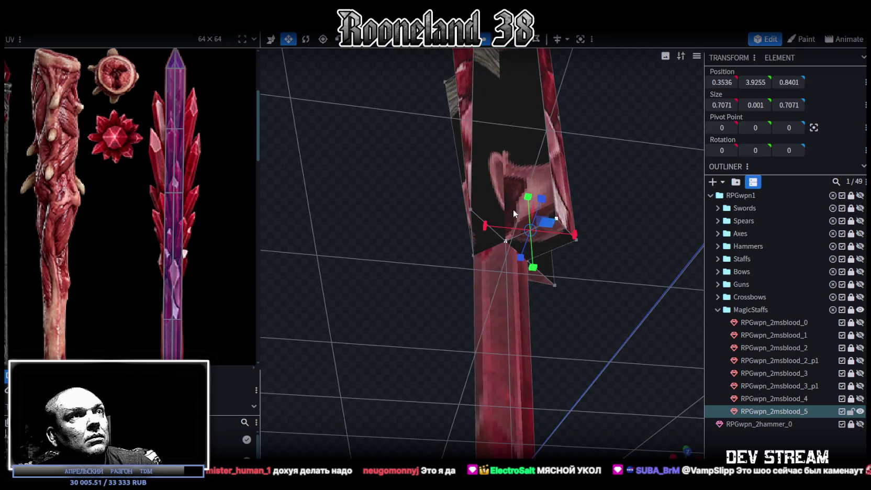
pyautogui.rightClick(474, 210)
pyautogui.click(596, 253)
pyautogui.moveTo(629, 213); pyautogui.dragTo(551, 202)
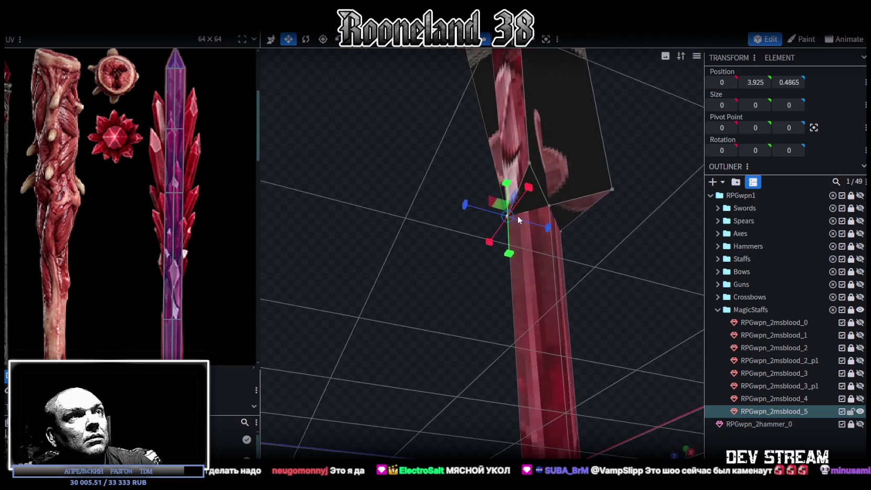
pyautogui.keyDown('shift'); pyautogui.click(529, 163); pyautogui.keyUp('shift')
pyautogui.keyDown('shift'); pyautogui.click(611, 189); pyautogui.keyUp('shift')
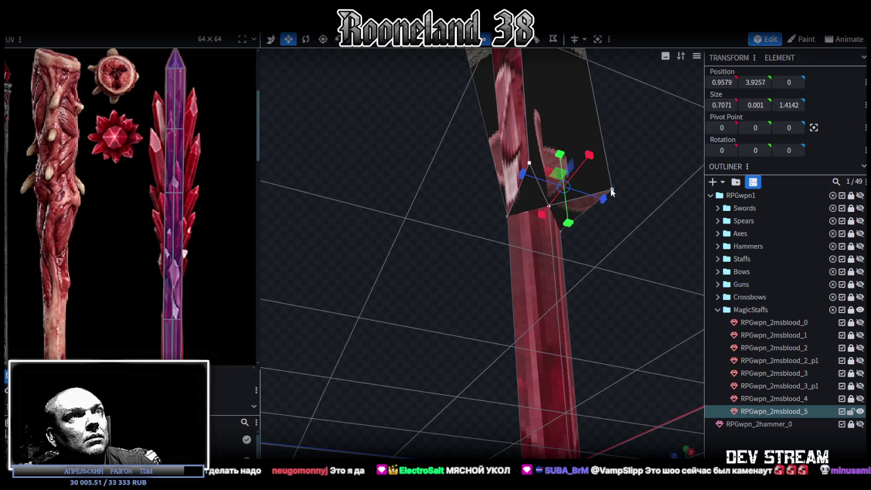
pyautogui.rightClick(611, 186)
pyautogui.moveTo(655, 246)
pyautogui.click(735, 254)
pyautogui.moveTo(592, 180)
pyautogui.mouseDown()
pyautogui.moveTo(569, 253)
pyautogui.moveTo(573, 240)
pyautogui.moveTo(548, 217)
pyautogui.moveTo(566, 225)
pyautogui.moveTo(573, 193)
pyautogui.mouseUp()
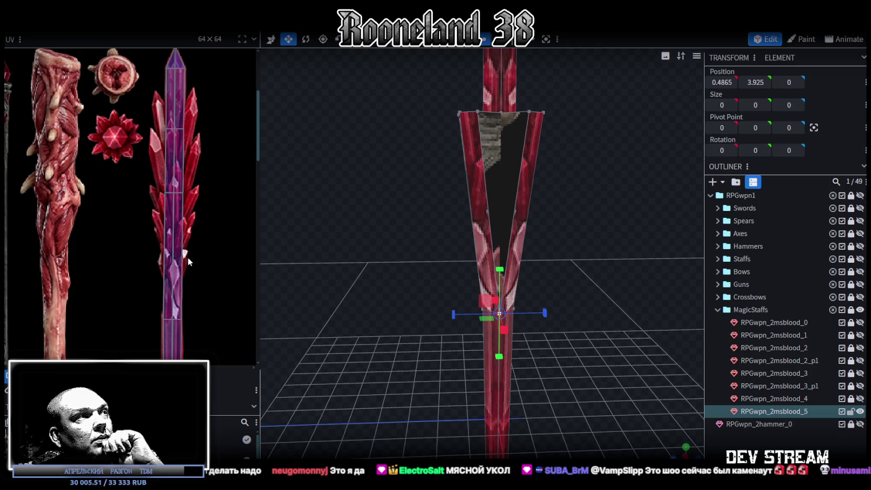
pyautogui.moveTo(578, 189); pyautogui.dragTo(576, 217)
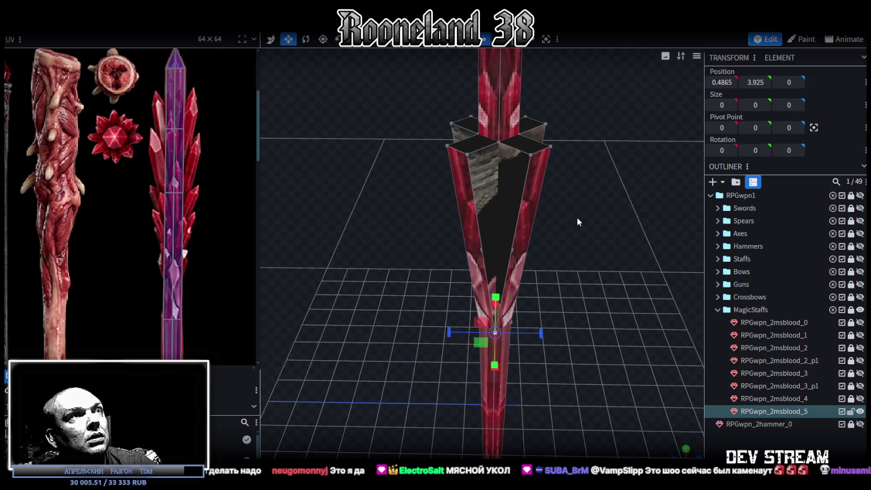
pyautogui.click(488, 177)
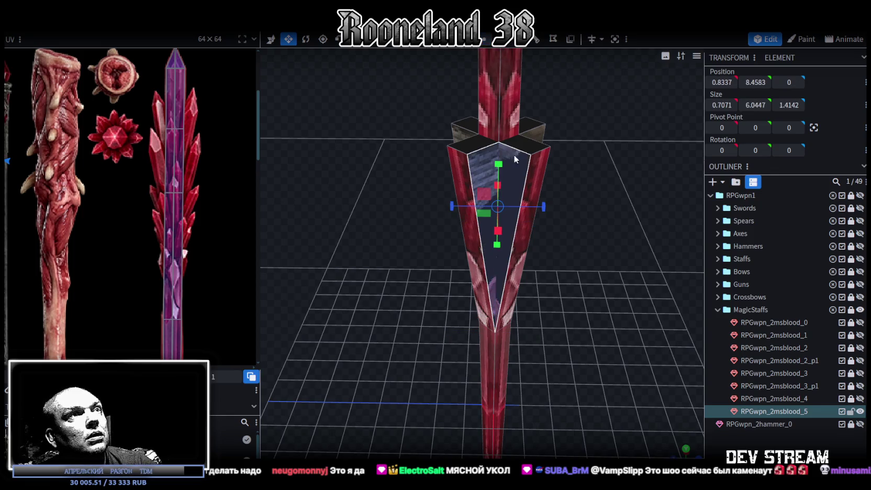
pyautogui.moveTo(463, 133); pyautogui.dragTo(328, 147)
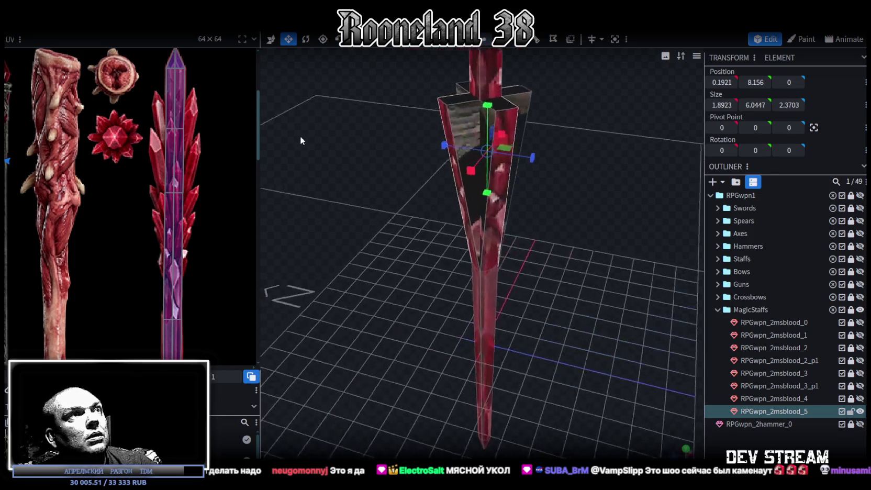
pyautogui.click(444, 106)
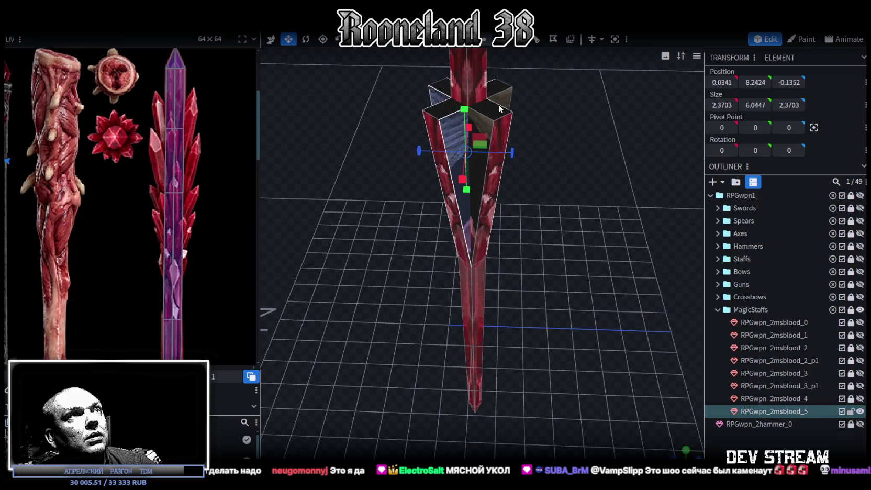
pyautogui.click(491, 124)
pyautogui.moveTo(556, 117); pyautogui.dragTo(579, 165)
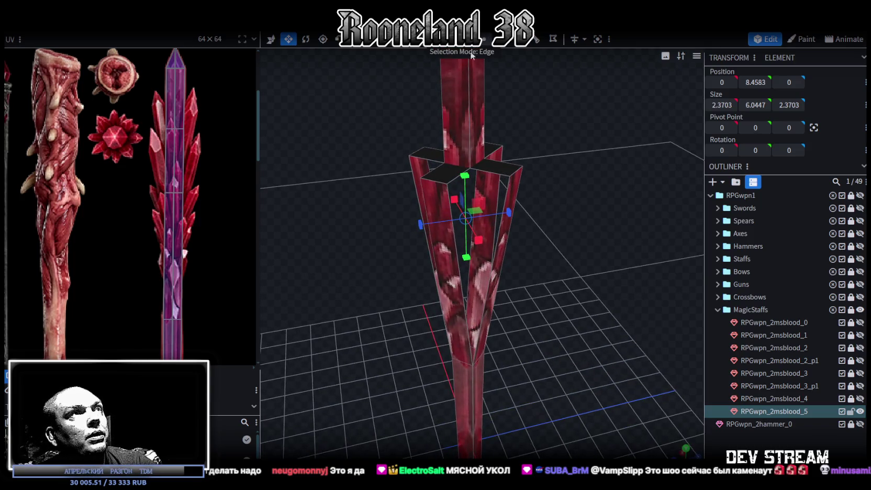
pyautogui.click(448, 192)
pyautogui.click(506, 185)
pyautogui.moveTo(513, 182); pyautogui.dragTo(451, 187)
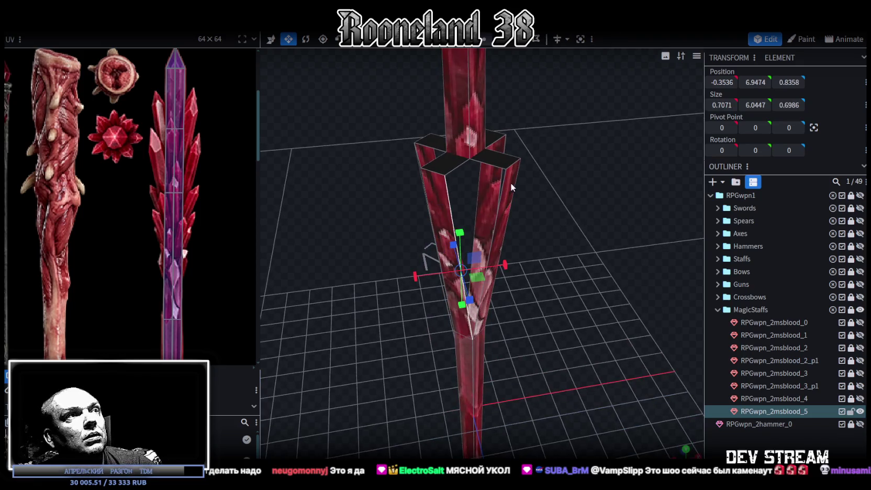
pyautogui.moveTo(603, 157); pyautogui.dragTo(492, 194)
pyautogui.click(491, 193)
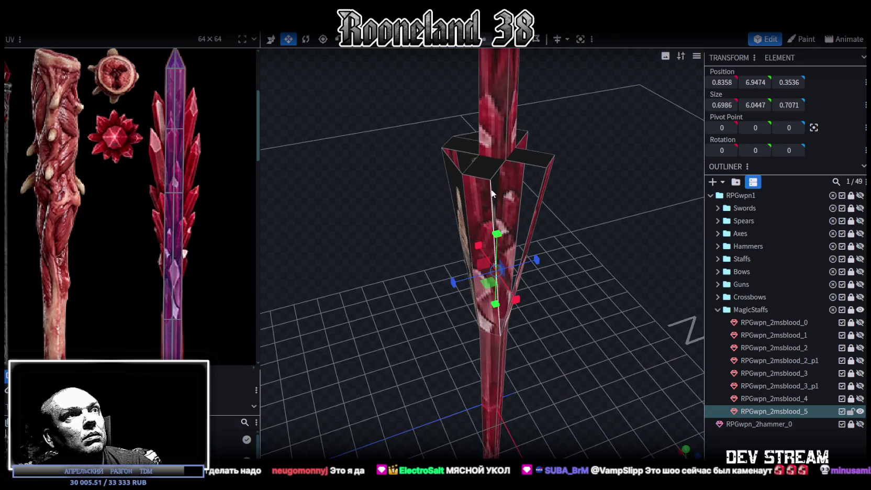
pyautogui.click(544, 181)
pyautogui.moveTo(542, 178); pyautogui.dragTo(507, 200)
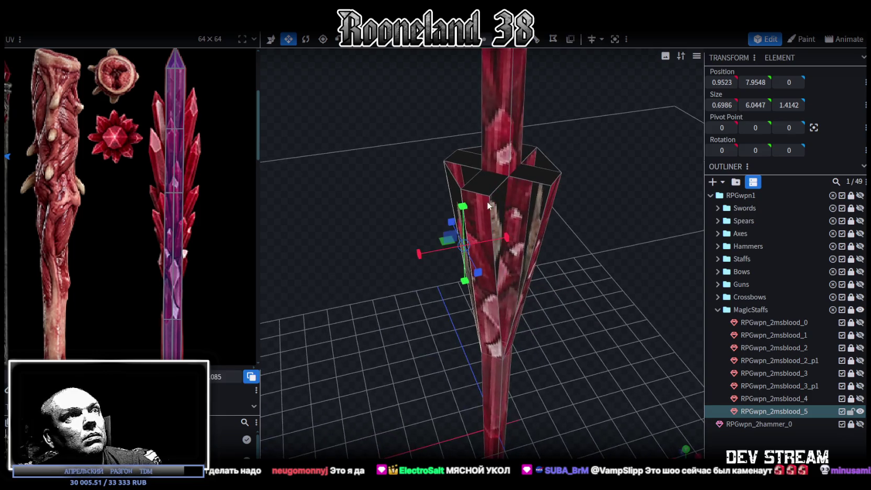
pyautogui.click(548, 198)
pyautogui.moveTo(596, 210); pyautogui.dragTo(558, 211)
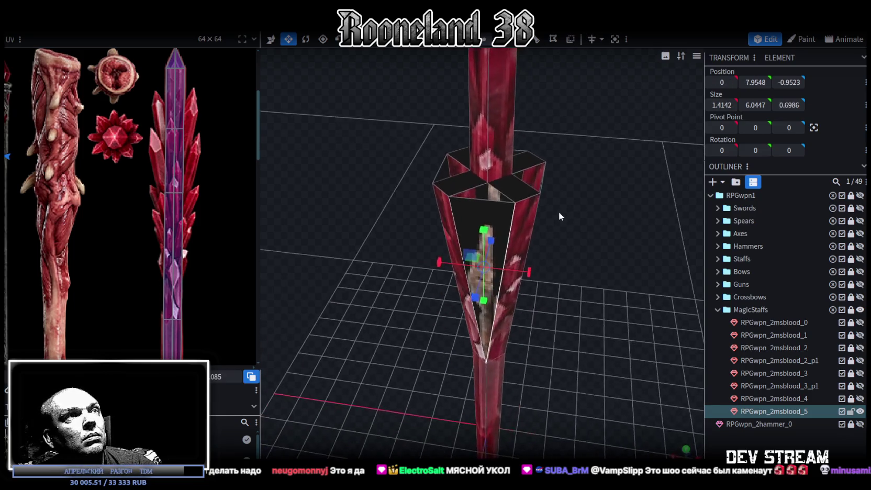
pyautogui.click(530, 193)
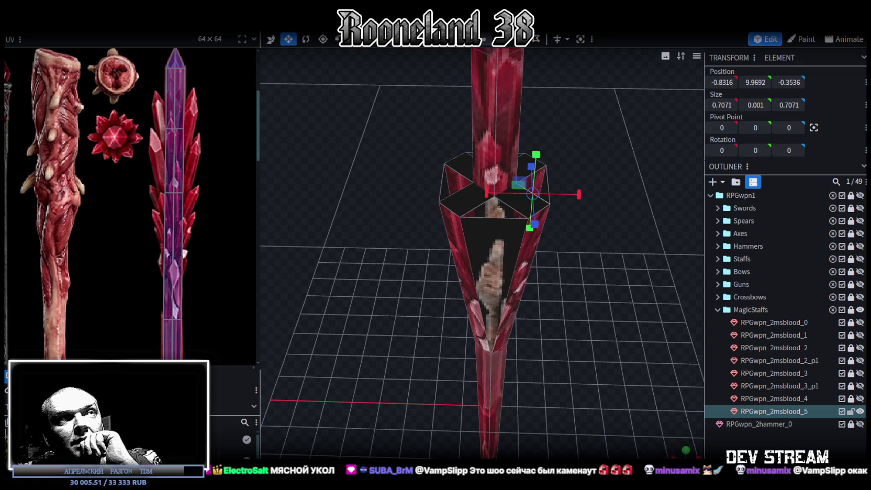
pyautogui.moveTo(601, 386)
pyautogui.mouseDown(button='middle')
pyautogui.moveTo(559, 296)
pyautogui.moveTo(533, 301)
pyautogui.moveTo(561, 322)
pyautogui.moveTo(574, 313)
pyautogui.moveTo(465, 343)
pyautogui.moveTo(532, 329)
pyautogui.mouseUp(button='middle')
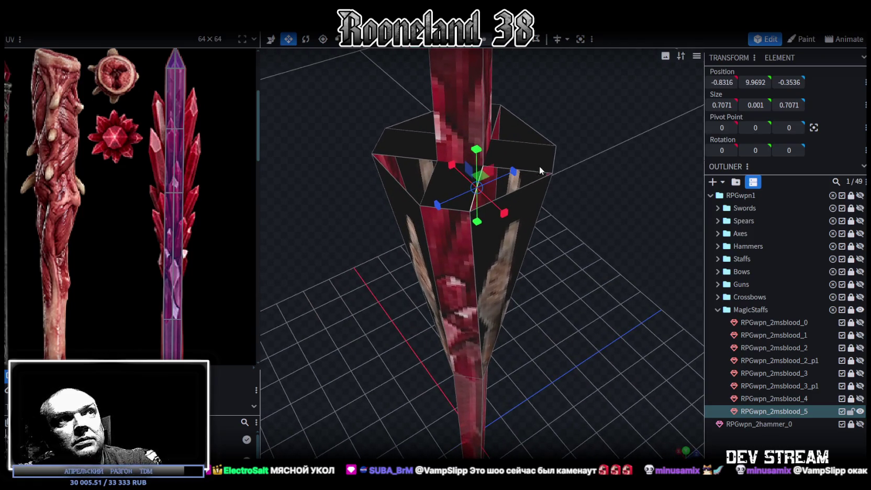
pyautogui.hotkey('ctrl', 'z')
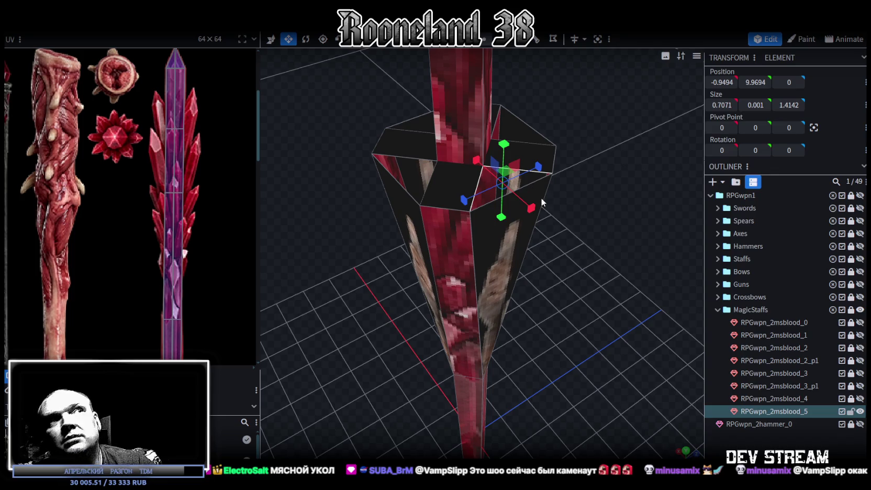
pyautogui.moveTo(439, 214)
pyautogui.mouseDown(button='middle')
pyautogui.moveTo(343, 265)
pyautogui.moveTo(418, 213)
pyautogui.mouseUp(button='middle')
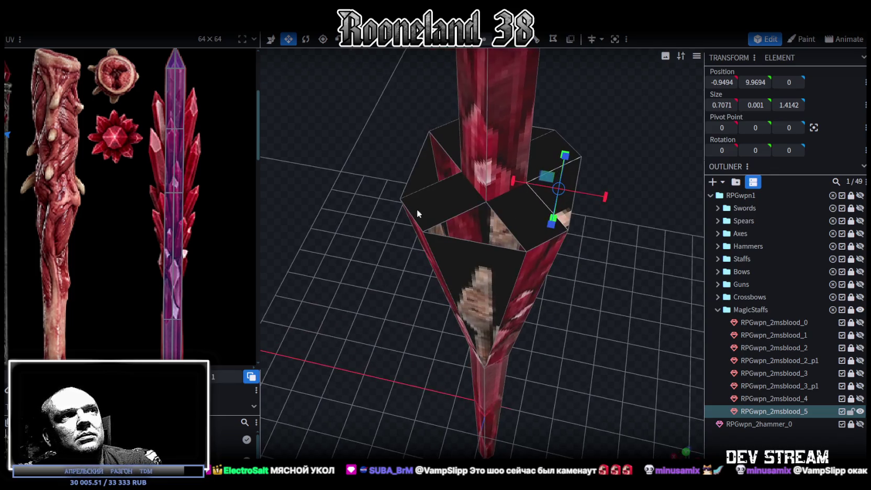
pyautogui.click(455, 215)
pyautogui.moveTo(545, 269); pyautogui.dragTo(566, 270, button='middle')
pyautogui.moveTo(624, 297)
pyautogui.mouseDown(button='middle')
pyautogui.moveTo(559, 237)
pyautogui.moveTo(651, 310)
pyautogui.moveTo(642, 291)
pyautogui.mouseUp(button='middle')
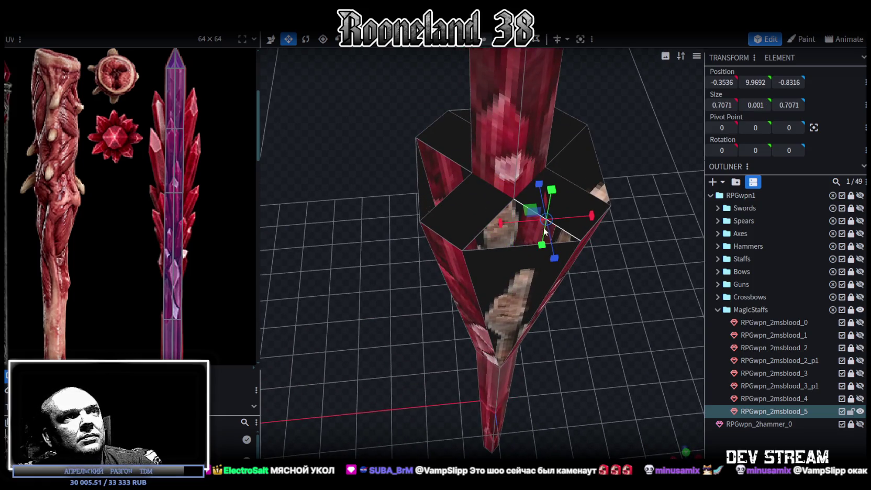
pyautogui.click(470, 224)
pyautogui.click(453, 160)
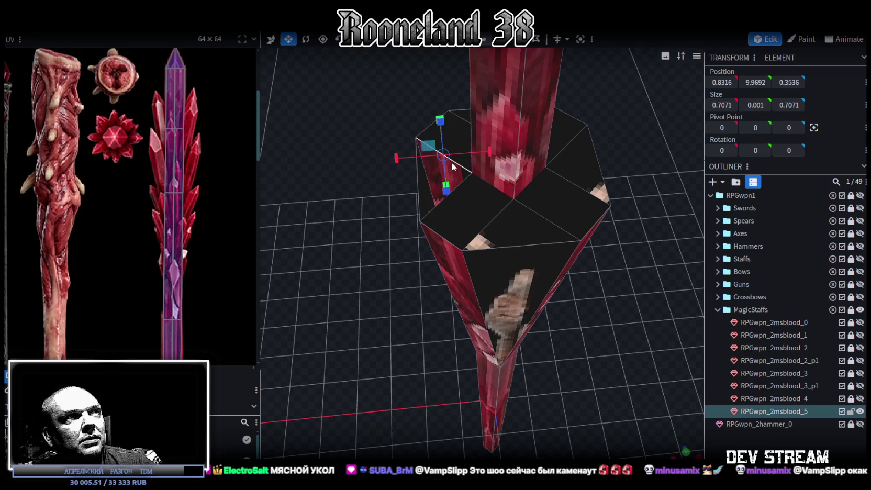
pyautogui.click(464, 178)
pyautogui.moveTo(570, 148)
pyautogui.mouseDown(button='middle')
pyautogui.moveTo(584, 168)
pyautogui.moveTo(514, 159)
pyautogui.mouseUp(button='middle')
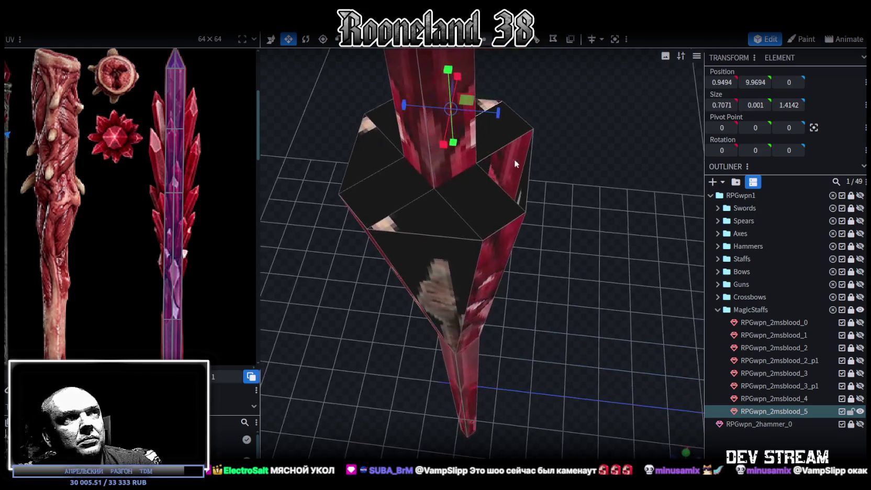
pyautogui.click(514, 197)
pyautogui.moveTo(560, 317)
pyautogui.mouseDown(button='middle')
pyautogui.moveTo(478, 244)
pyautogui.moveTo(433, 236)
pyautogui.moveTo(510, 223)
pyautogui.moveTo(525, 233)
pyautogui.mouseUp(button='middle')
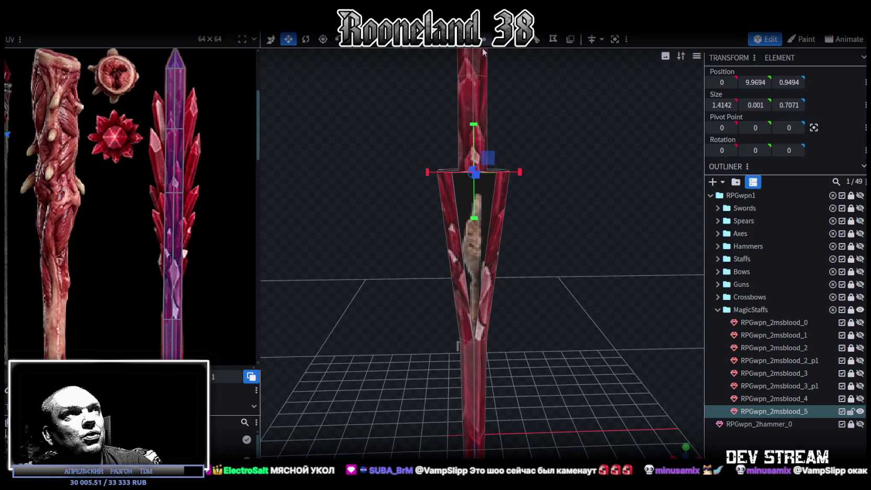
pyautogui.moveTo(533, 293)
pyautogui.mouseDown(button='middle')
pyautogui.moveTo(547, 310)
pyautogui.moveTo(558, 232)
pyautogui.moveTo(465, 331)
pyautogui.moveTo(479, 307)
pyautogui.mouseUp(button='middle')
pyautogui.click(480, 307)
pyautogui.click(460, 166)
pyautogui.moveTo(460, 165); pyautogui.dragTo(574, 244, button='middle')
pyautogui.click(683, 451)
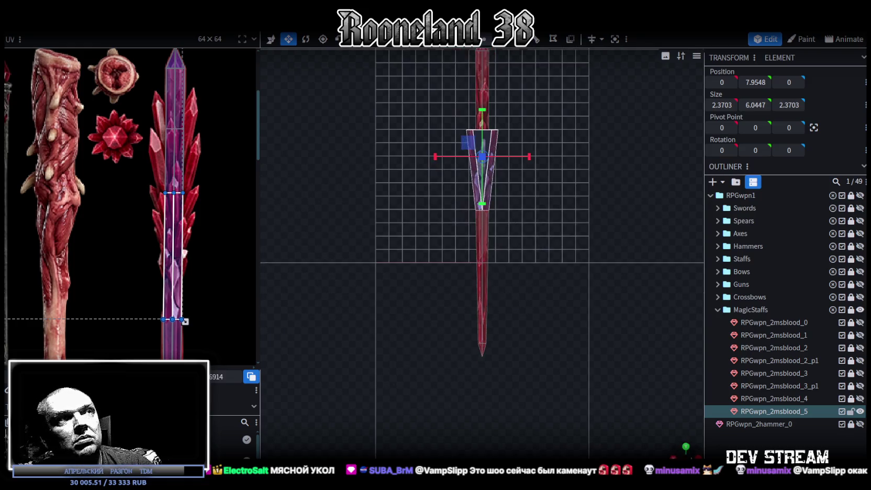
# Move the cone collar's UV area down the crystal texture and stretch it to cover more crystal.
pyautogui.moveTo(173, 251)
pyautogui.mouseDown()
pyautogui.moveTo(112, 238)
pyautogui.moveTo(160, 226)
pyautogui.moveTo(156, 217)
pyautogui.mouseUp()
pyautogui.scroll(2, 155, 217)
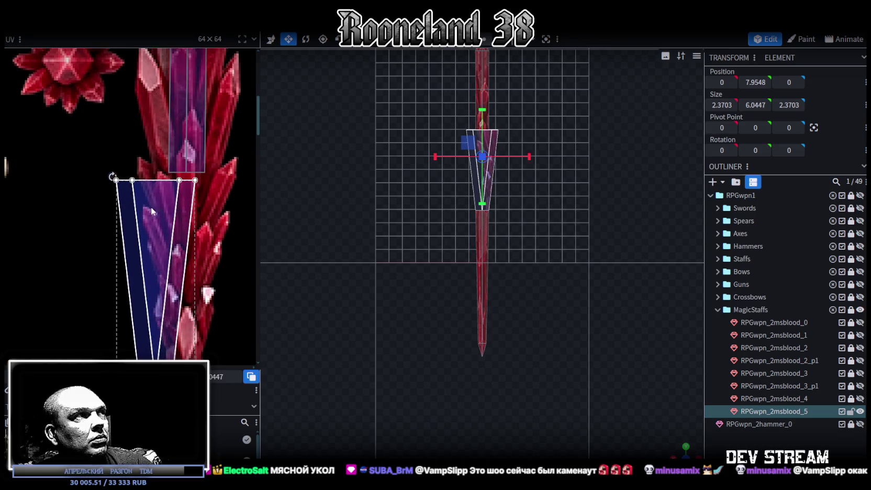
pyautogui.click(174, 202)
pyautogui.moveTo(176, 190); pyautogui.dragTo(174, 198)
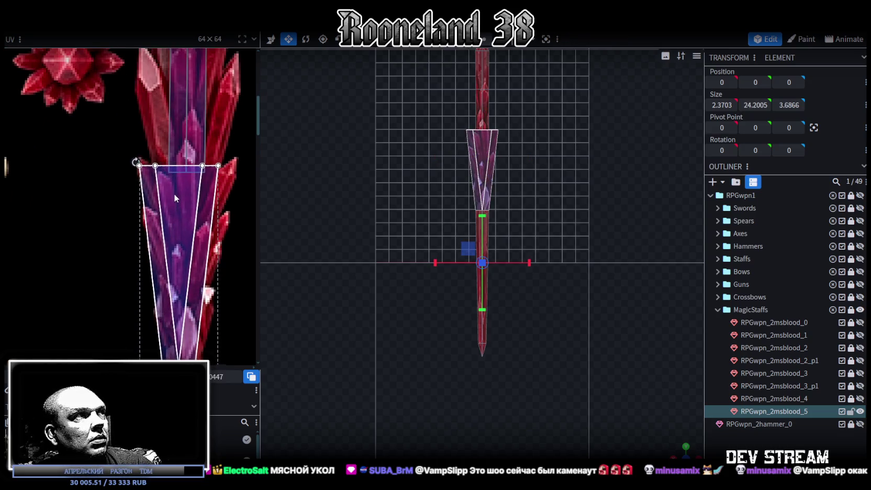
pyautogui.scroll(-3, 199, 215)
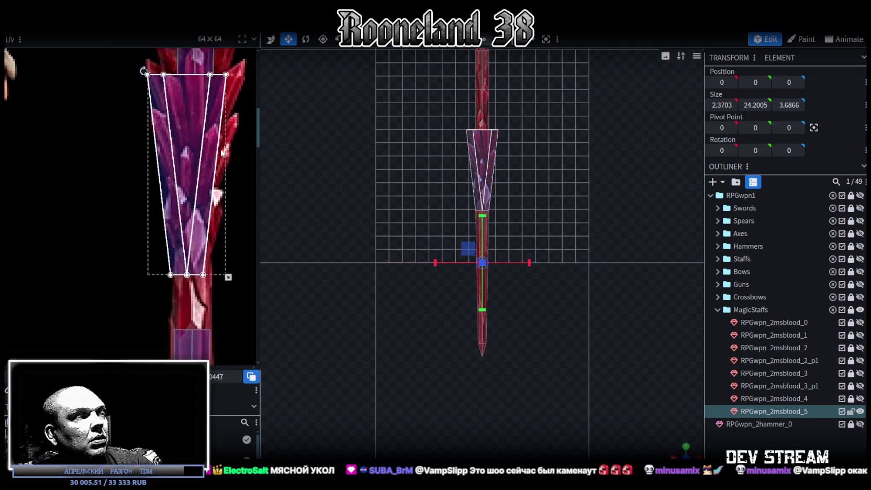
pyautogui.scroll(2, 232, 209)
pyautogui.moveTo(214, 225)
pyautogui.mouseDown()
pyautogui.moveTo(234, 317)
pyautogui.moveTo(228, 307)
pyautogui.mouseUp()
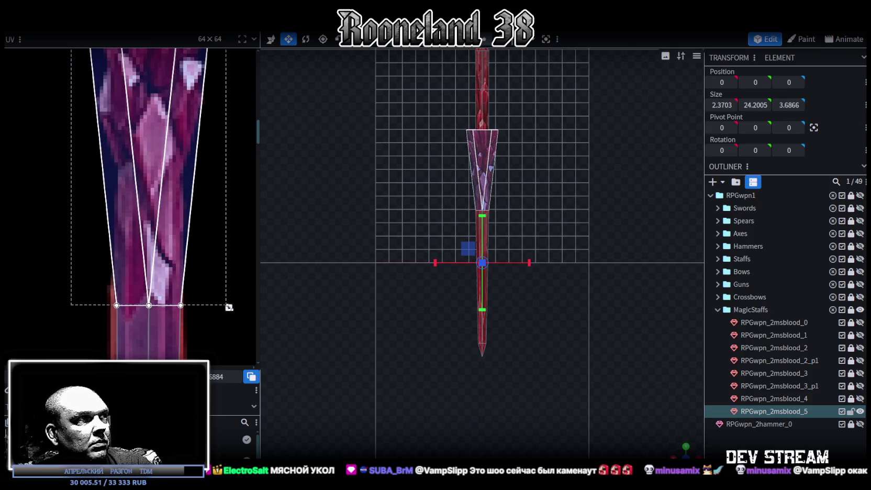
# Add a loop cut around the cone collar at offset 3.0629.
pyautogui.scroll(-3, 229, 307)
pyautogui.scroll(-2, 238, 277)
pyautogui.scroll(2, 533, 232)
pyautogui.scroll(2, 533, 232)
pyautogui.scroll(2, 450, 209)
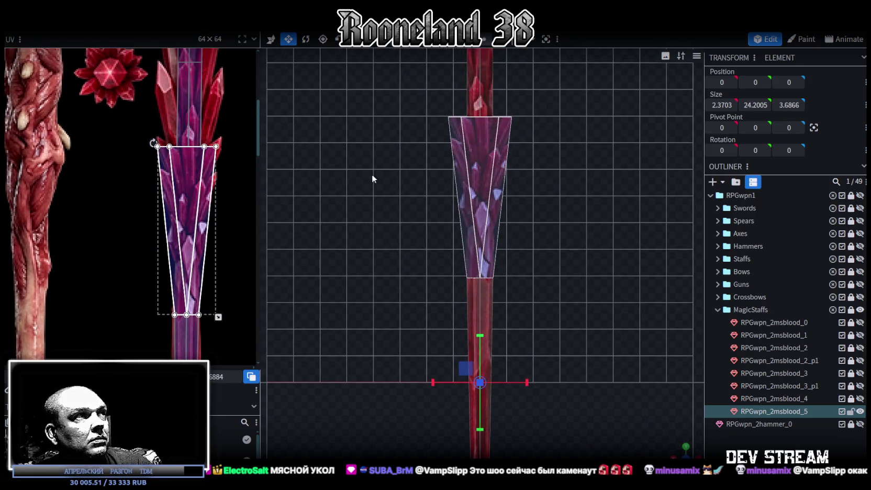
pyautogui.scroll(1, 392, 175)
pyautogui.scroll(1, 576, 167)
pyautogui.scroll(1, 569, 193)
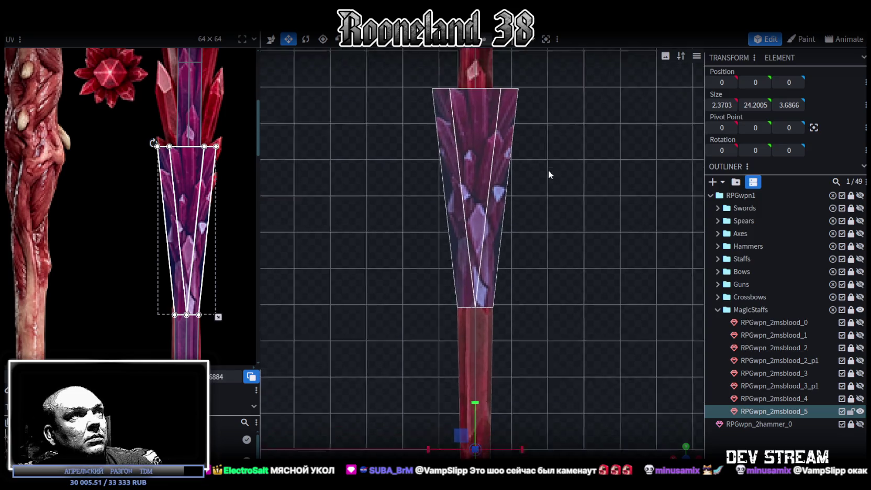
pyautogui.scroll(1, 547, 169)
pyautogui.click(486, 136)
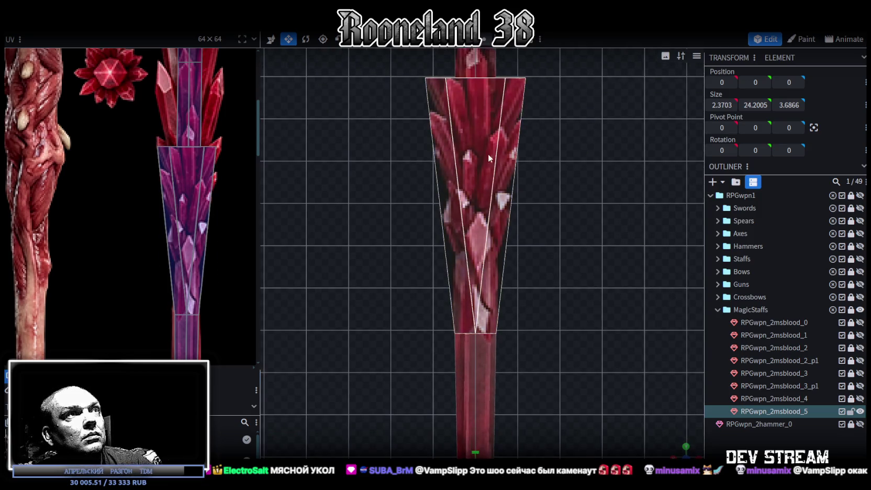
pyautogui.click(545, 35)
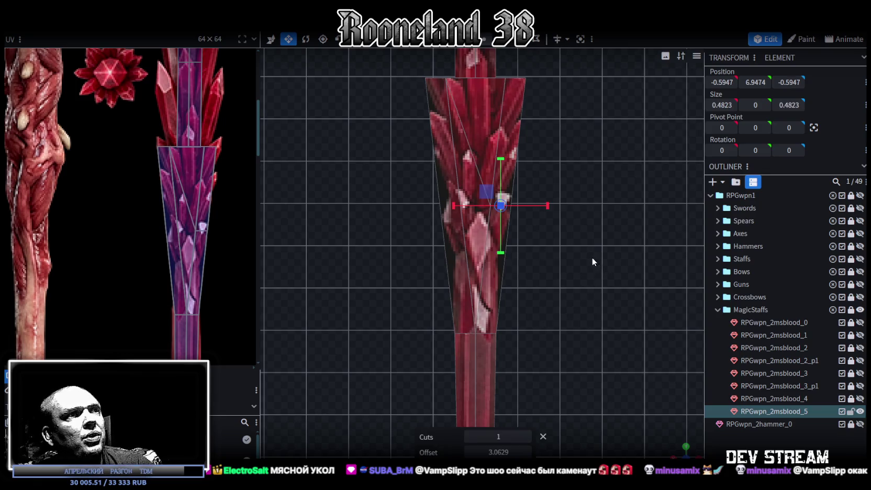
# Loop-cut a triangular collar face and cycle the cut's direction until it runs horizontally.
pyautogui.hotkey('ctrl', 'z')
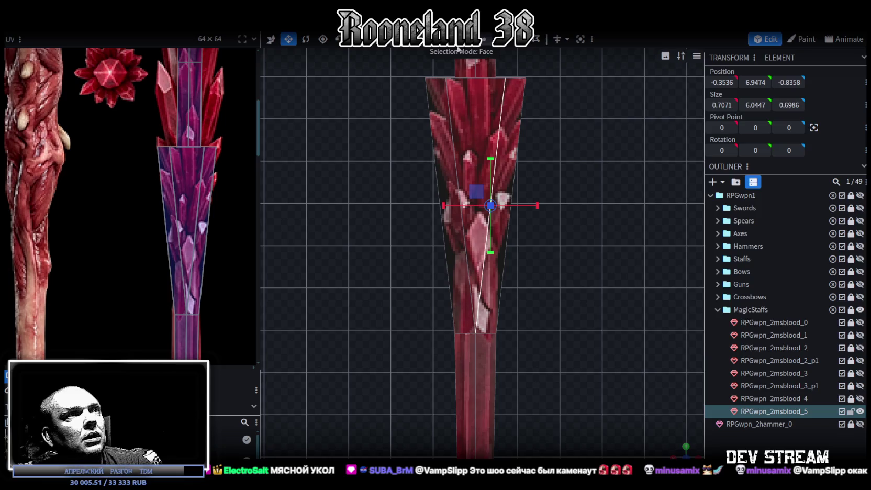
pyautogui.click(470, 173)
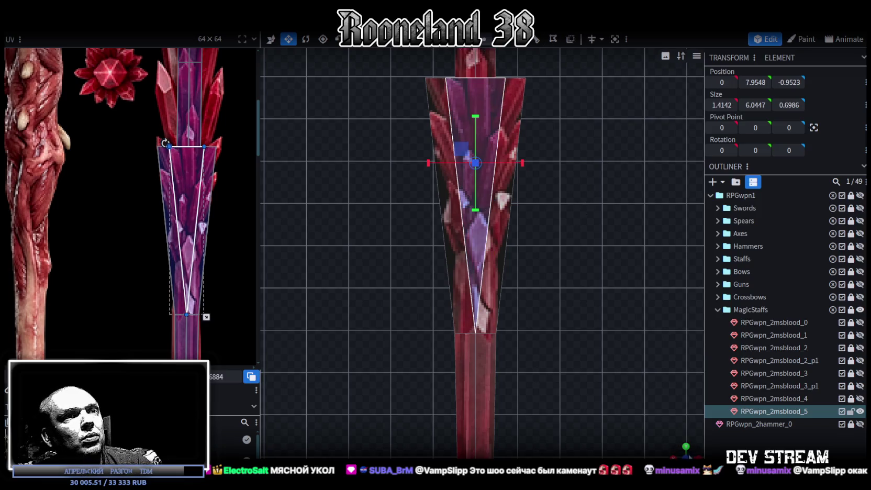
pyautogui.moveTo(563, 230); pyautogui.dragTo(522, 85)
pyautogui.click(536, 40)
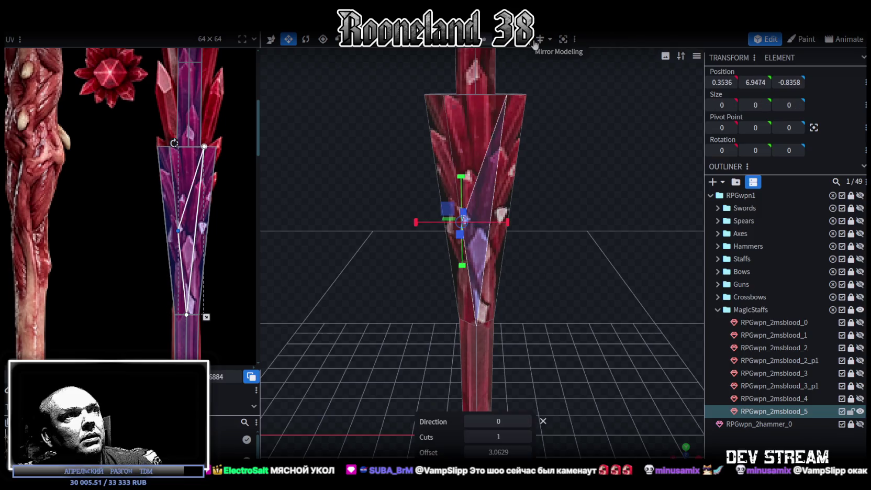
pyautogui.click(525, 424)
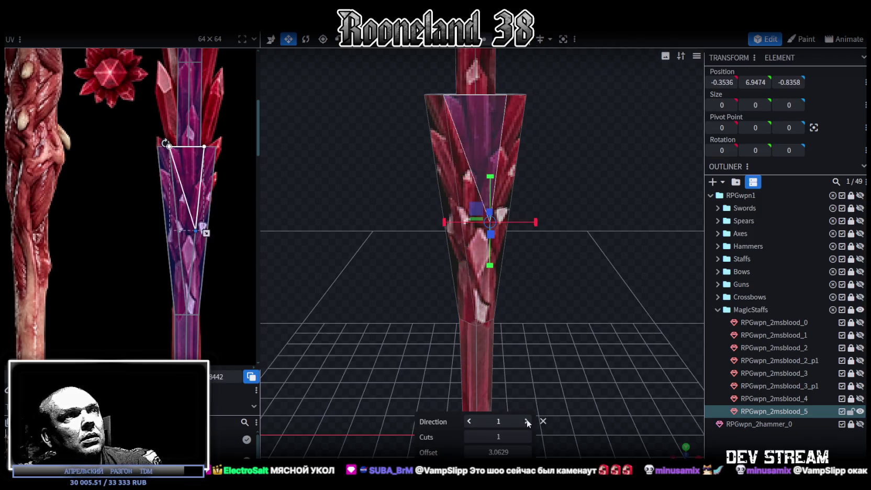
pyautogui.click(527, 421)
pyautogui.click(528, 421)
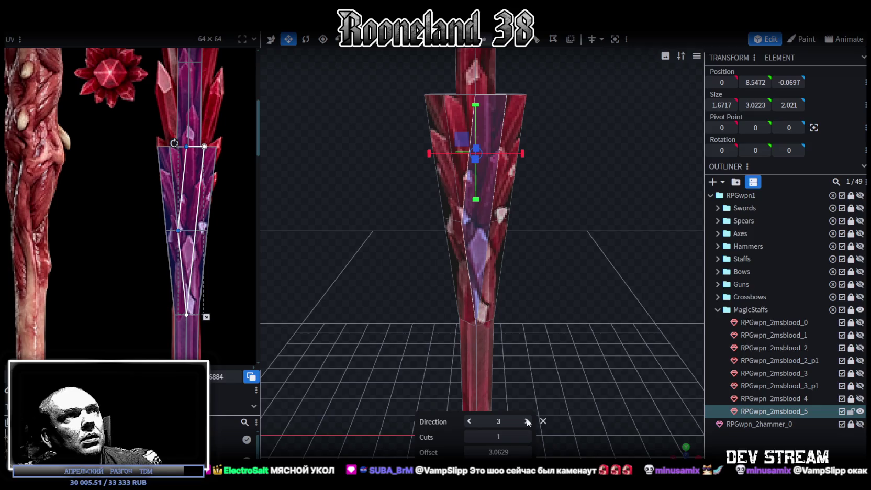
pyautogui.click(527, 421)
pyautogui.click(527, 422)
pyautogui.click(528, 422)
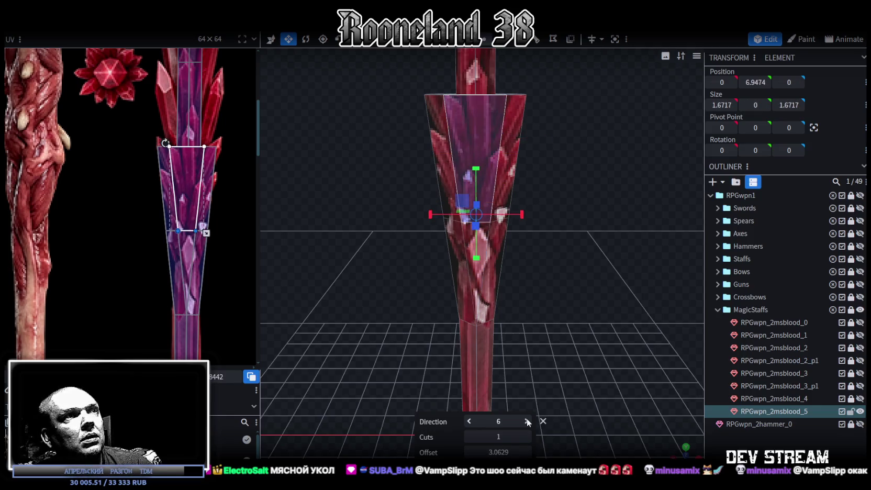
# Slide the horizontal loop cut lower down the collar.
pyautogui.moveTo(585, 303)
pyautogui.mouseDown()
pyautogui.moveTo(203, 281)
pyautogui.moveTo(311, 288)
pyautogui.moveTo(747, 263)
pyautogui.moveTo(210, 276)
pyautogui.mouseUp()
pyautogui.scroll(3, 210, 278)
pyautogui.scroll(2, 177, 256)
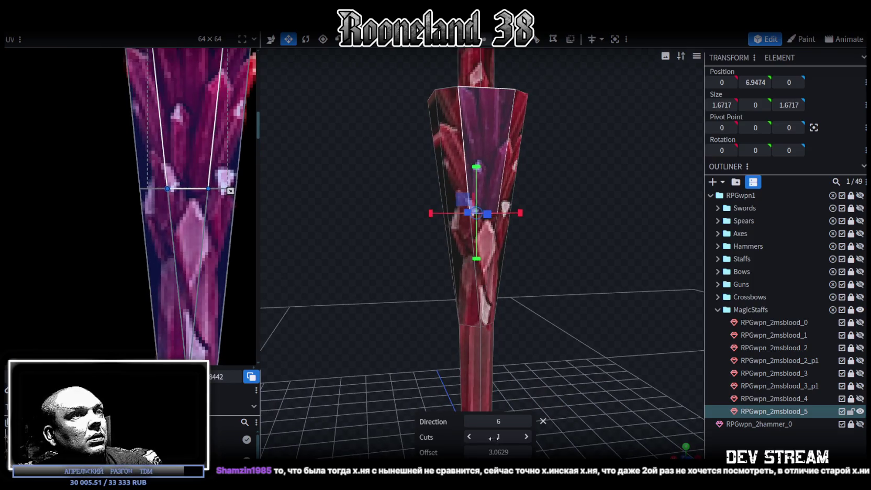
pyautogui.moveTo(498, 451); pyautogui.dragTo(471, 451)
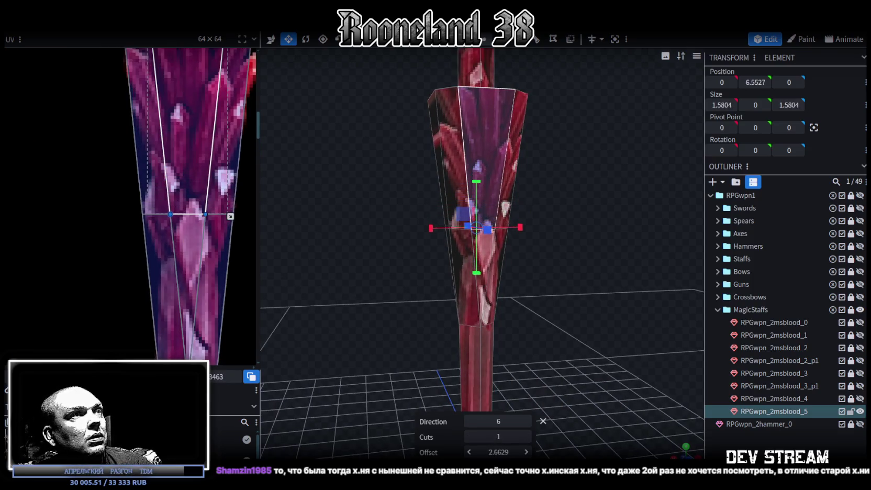
pyautogui.moveTo(471, 452); pyautogui.dragTo(434, 451)
pyautogui.scroll(-2, 625, 340)
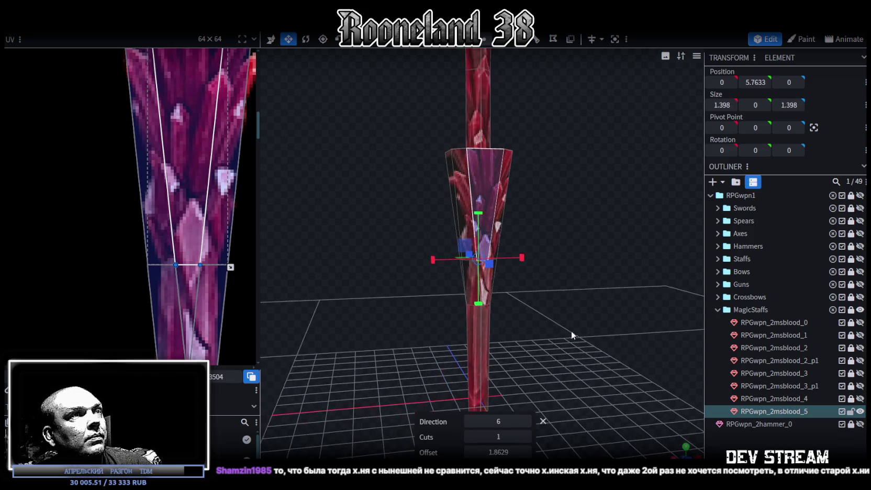
pyautogui.scroll(-2, 571, 330)
# Cut the central front face horizontally, ending at direction 1 with offset 3.4315.
pyautogui.click(130, 271)
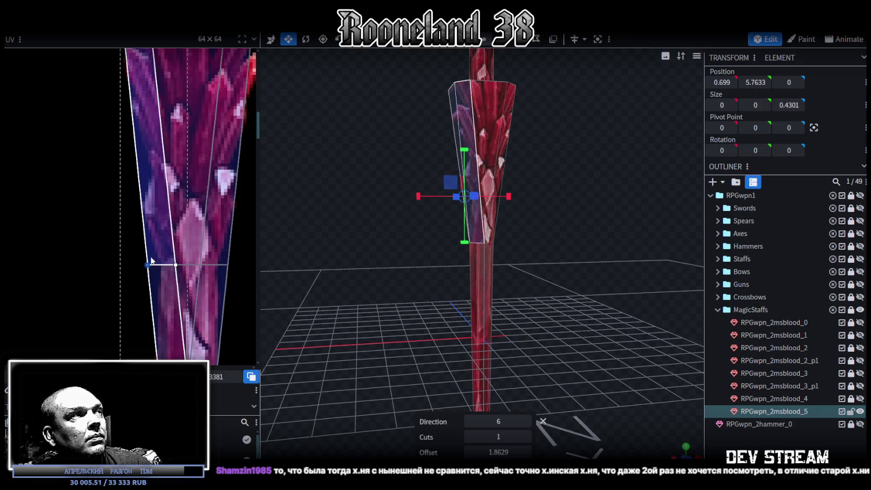
pyautogui.click(475, 148)
pyautogui.click(490, 165)
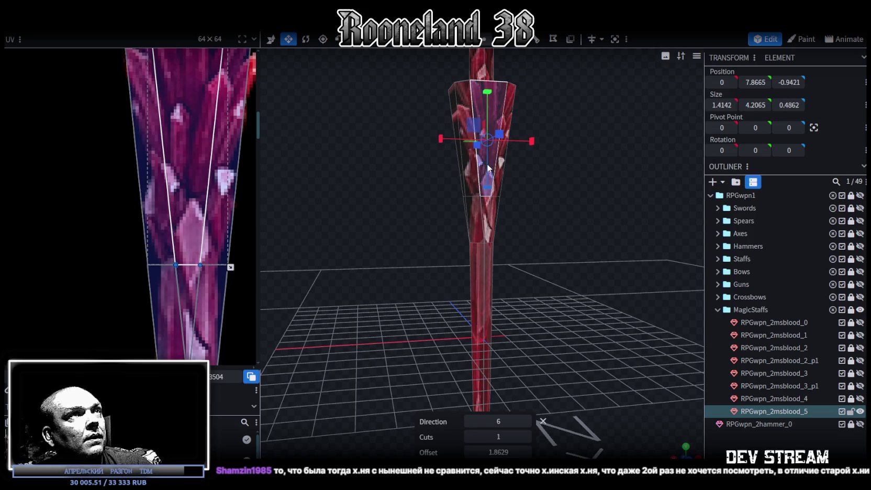
pyautogui.click(525, 420)
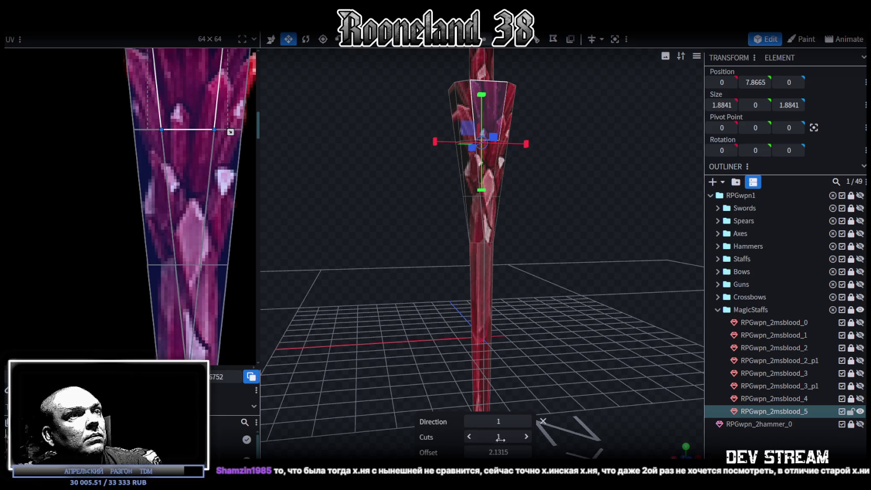
pyautogui.moveTo(498, 452); pyautogui.dragTo(526, 451)
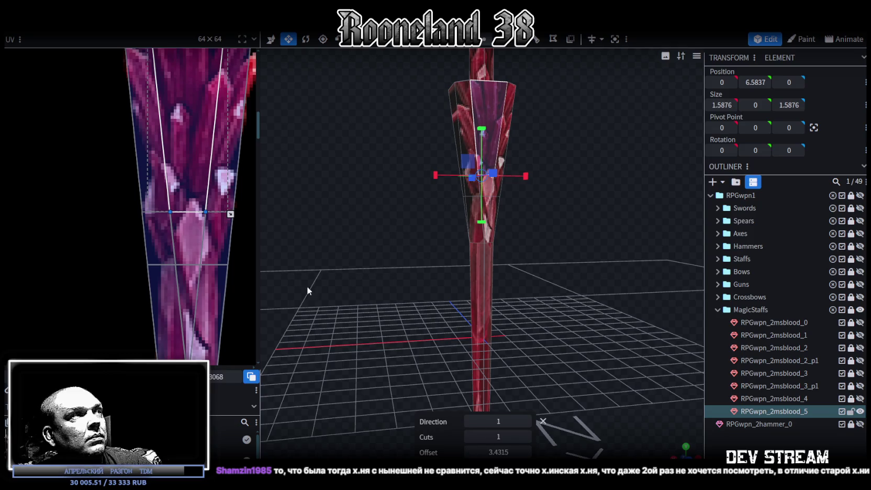
pyautogui.scroll(5, 416, 325)
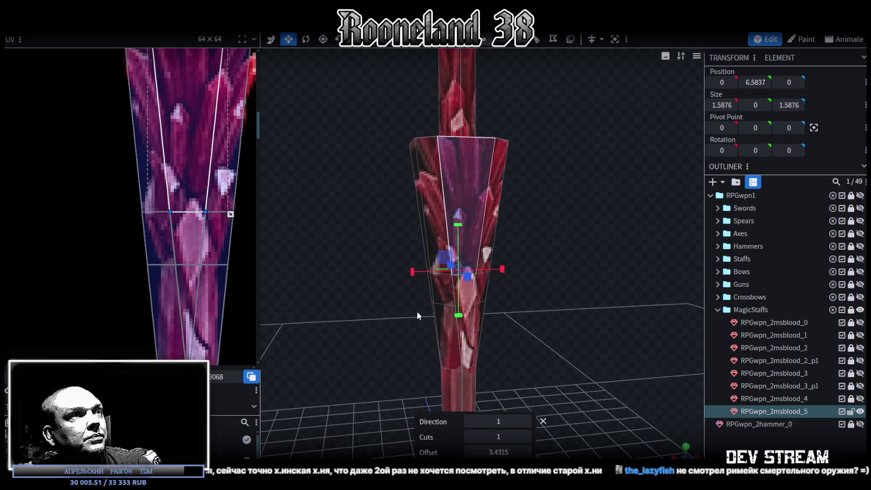
pyautogui.click(480, 234)
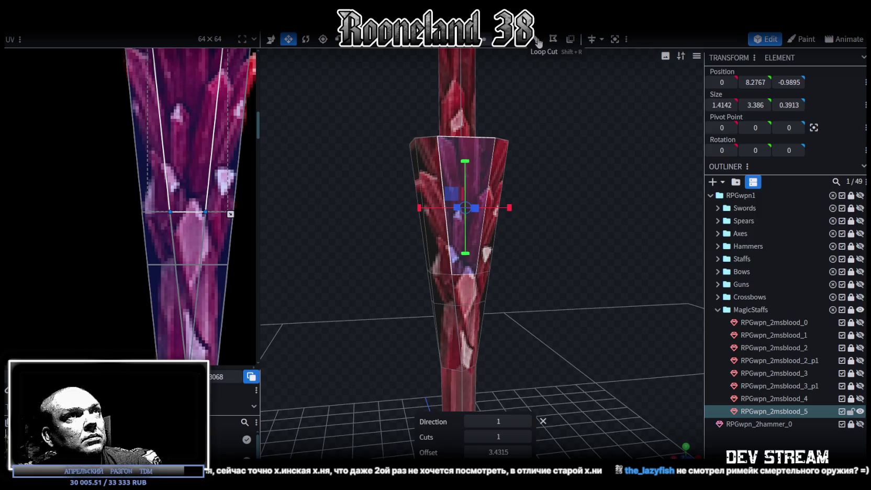
# Slide the new loop cut's offset down to 0.7158 in direction 0.
pyautogui.moveTo(498, 452); pyautogui.dragTo(461, 451)
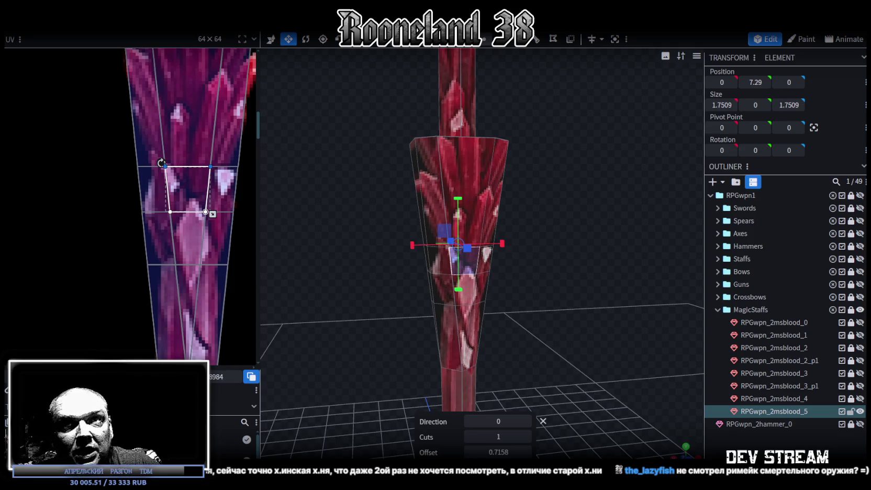
# Switch to the stream chat window.
pyautogui.hotkey('alt', 'Tab')
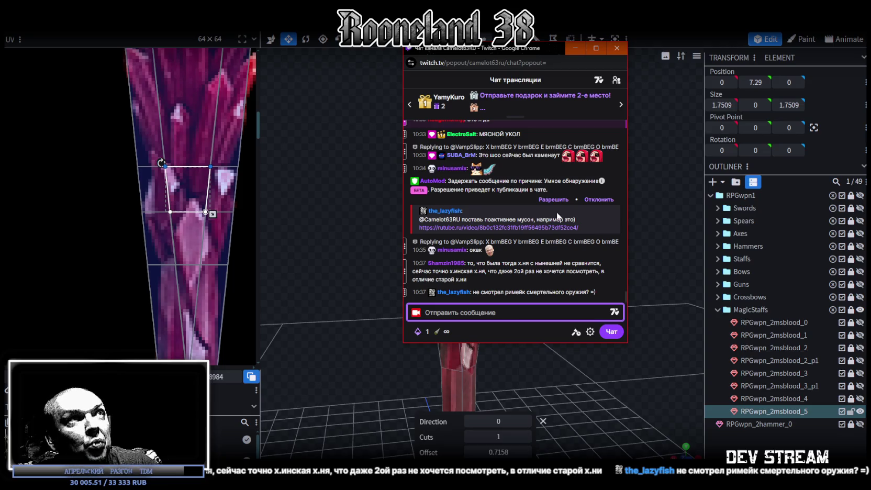
pyautogui.click(574, 47)
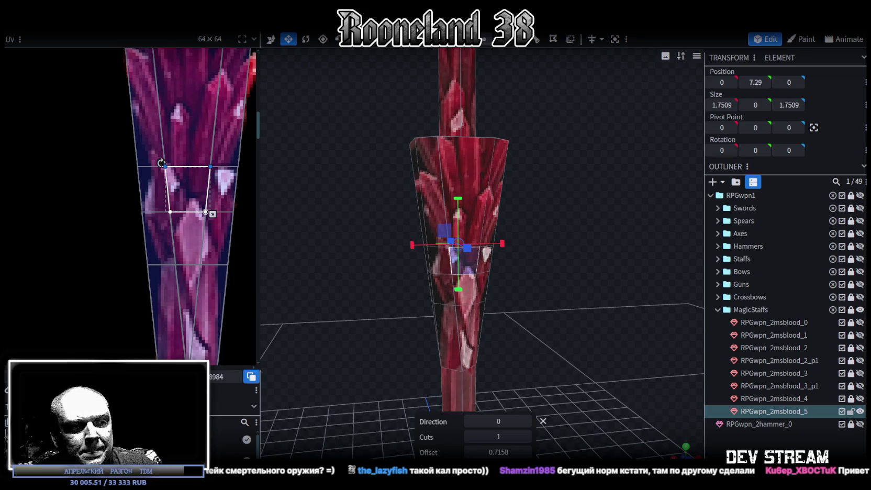
# Loop-cut the cone's large front face and nudge the edge loop up to offset 1.7579.
pyautogui.moveTo(428, 273); pyautogui.dragTo(552, 299)
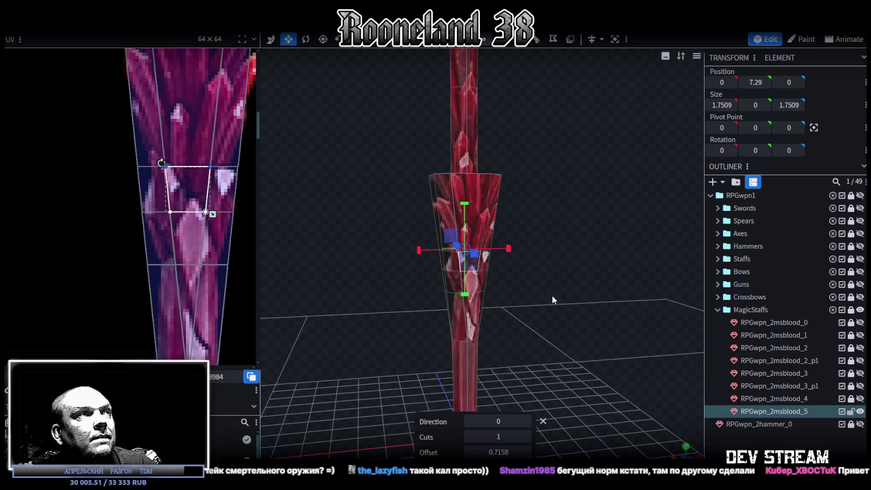
pyautogui.moveTo(502, 236)
pyautogui.mouseDown()
pyautogui.moveTo(495, 222)
pyautogui.moveTo(558, 267)
pyautogui.mouseUp()
pyautogui.click(482, 234)
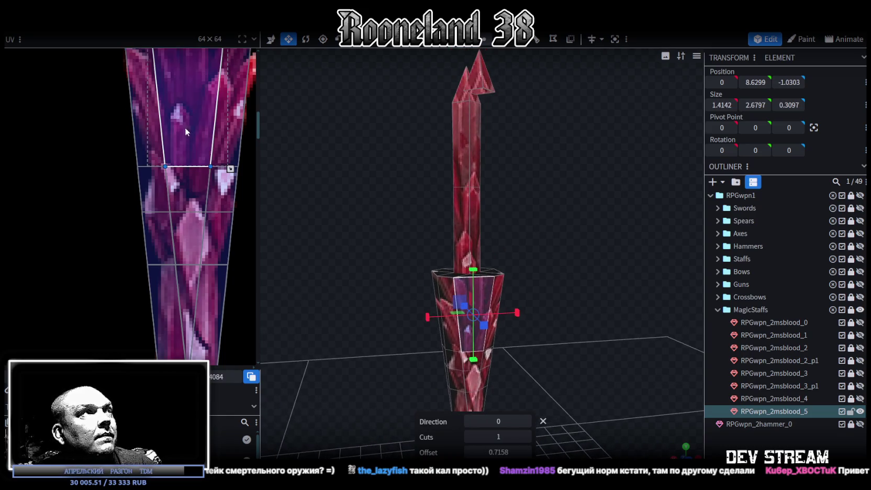
pyautogui.scroll(2, 235, 221)
pyautogui.moveTo(235, 222); pyautogui.dragTo(215, 269, button='middle')
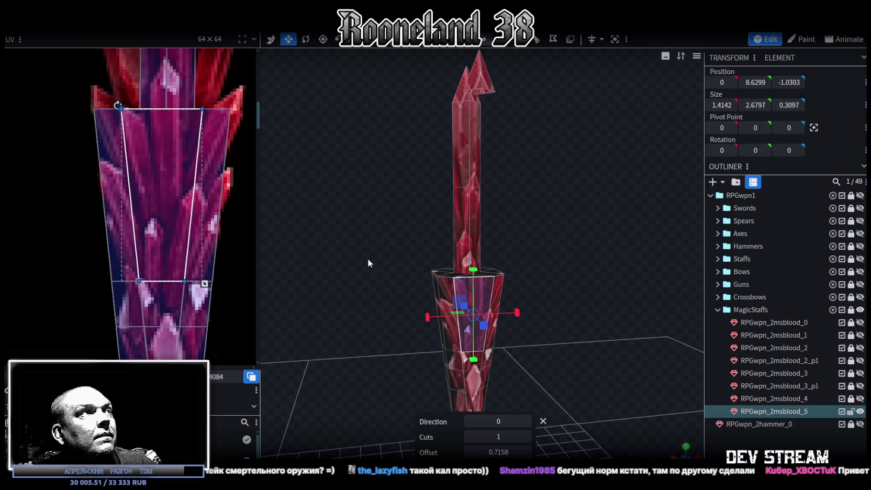
pyautogui.click(537, 42)
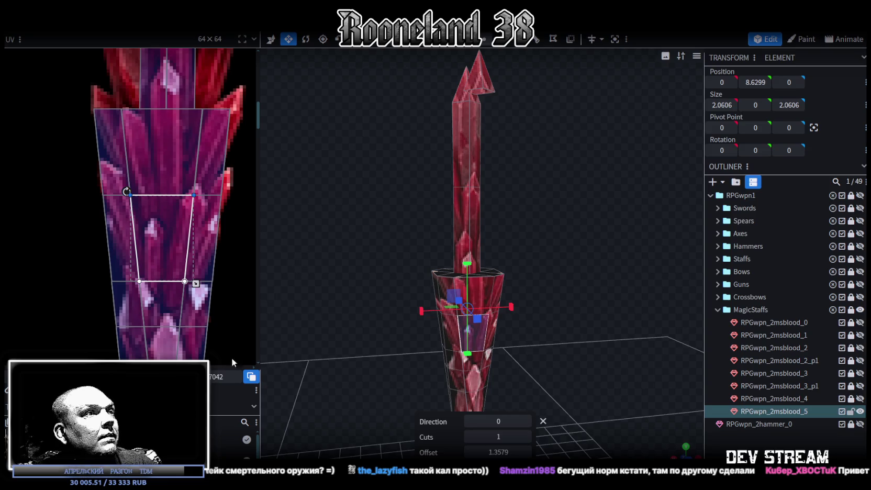
pyautogui.moveTo(498, 451); pyautogui.dragTo(509, 451)
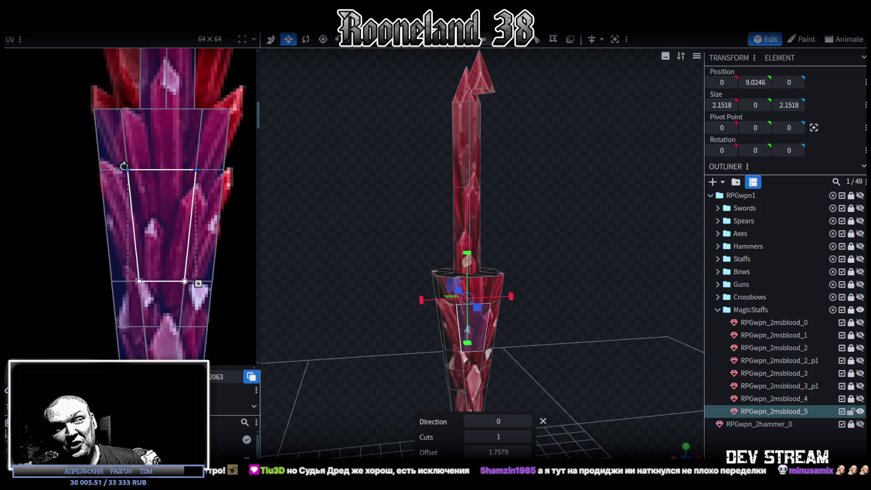
pyautogui.moveTo(601, 246)
pyautogui.mouseDown()
pyautogui.moveTo(555, 224)
pyautogui.moveTo(565, 237)
pyautogui.moveTo(547, 207)
pyautogui.moveTo(506, 228)
pyautogui.moveTo(565, 242)
pyautogui.moveTo(541, 247)
pyautogui.moveTo(564, 190)
pyautogui.moveTo(587, 258)
pyautogui.moveTo(593, 243)
pyautogui.moveTo(609, 254)
pyautogui.moveTo(549, 247)
pyautogui.mouseUp()
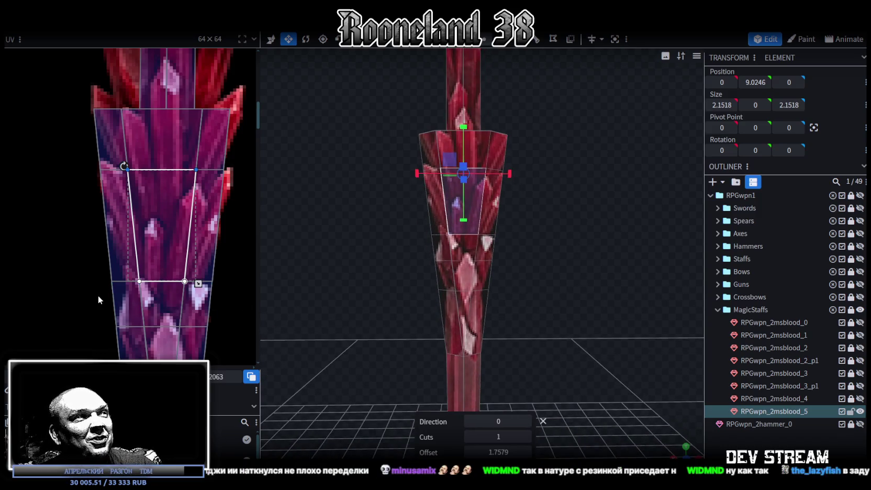
# Shift the UV points of the collar's two left faces right on the crystal texture.
pyautogui.click(100, 270)
pyautogui.scroll(2, 92, 265)
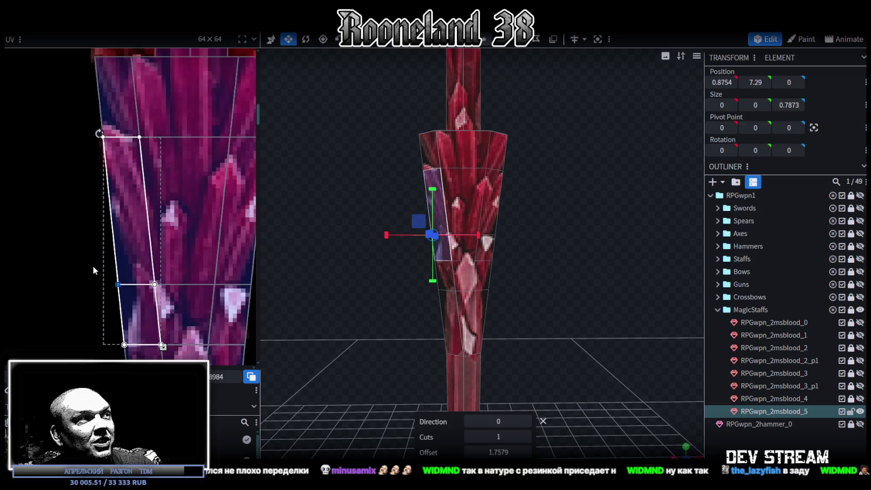
pyautogui.keyDown('shift'); pyautogui.click(183, 209); pyautogui.keyUp('shift')
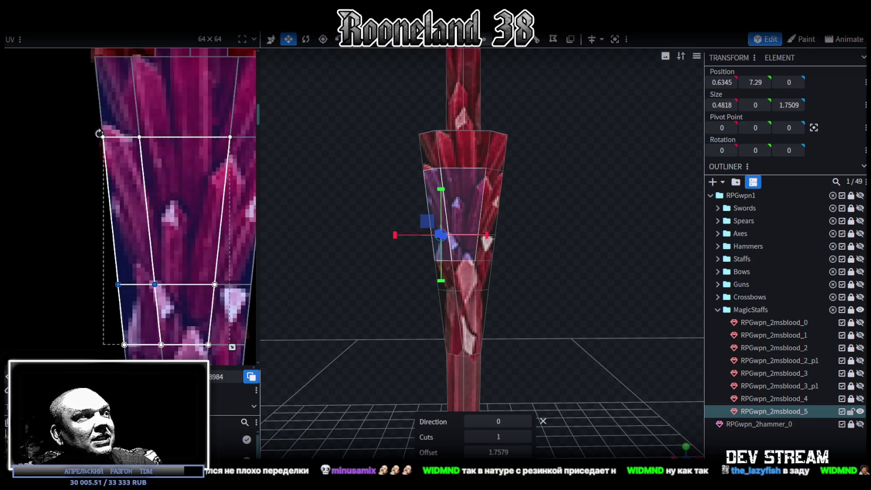
pyautogui.moveTo(154, 284); pyautogui.dragTo(176, 284)
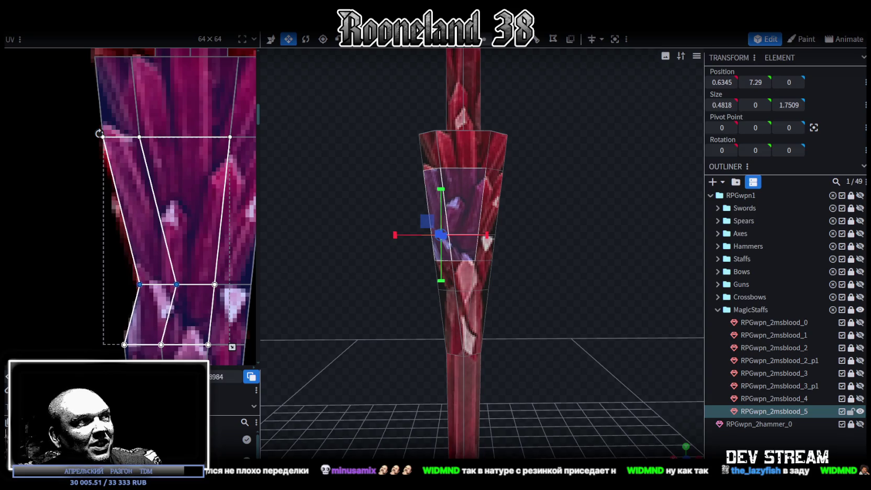
pyautogui.moveTo(191, 262); pyautogui.dragTo(172, 233, button='middle')
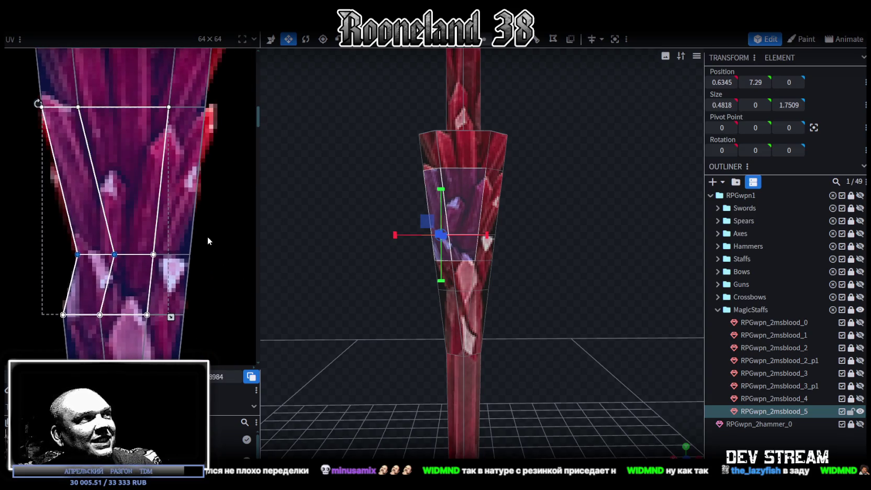
# Shift the mirrored right face's UV points left, then clear the selection.
pyautogui.click(178, 251)
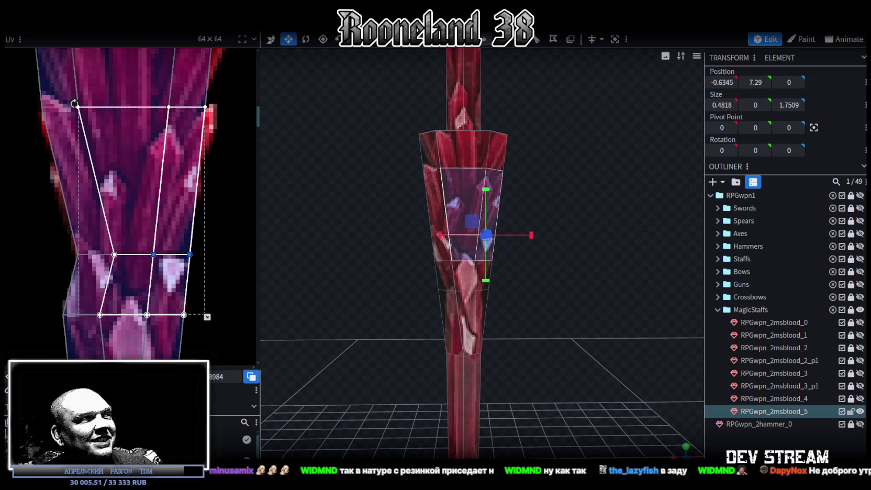
pyautogui.moveTo(172, 282); pyautogui.dragTo(158, 283)
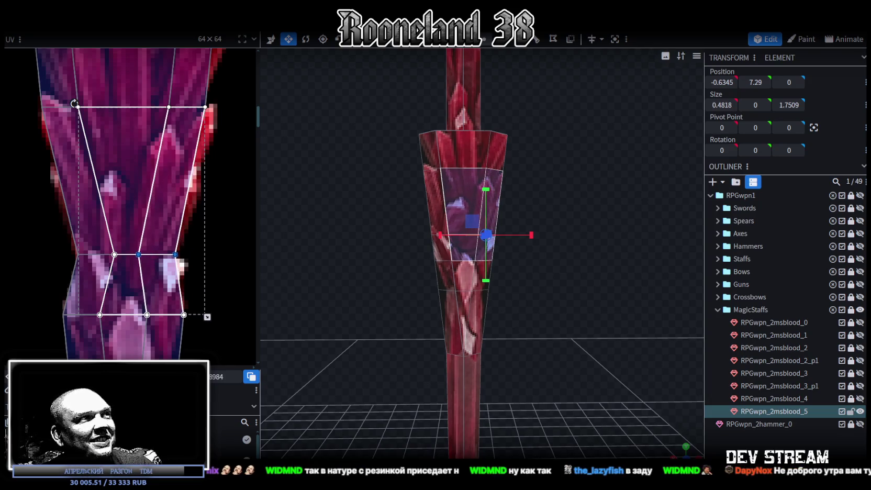
pyautogui.moveTo(223, 160); pyautogui.dragTo(228, 218, button='middle')
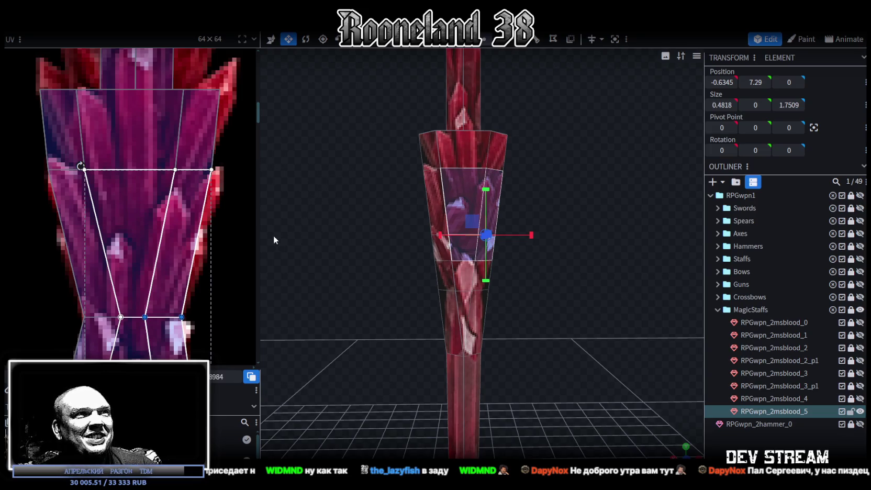
pyautogui.scroll(-4, 221, 263)
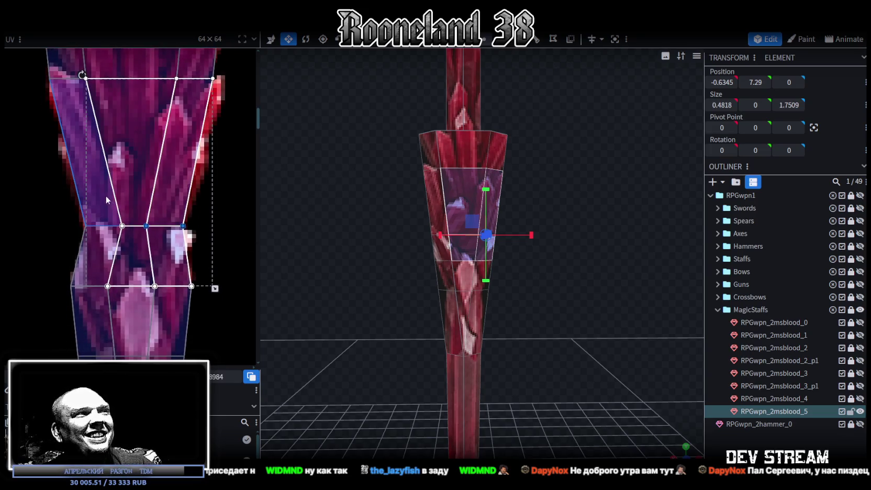
pyautogui.scroll(2, 501, 210)
pyautogui.scroll(2, 558, 196)
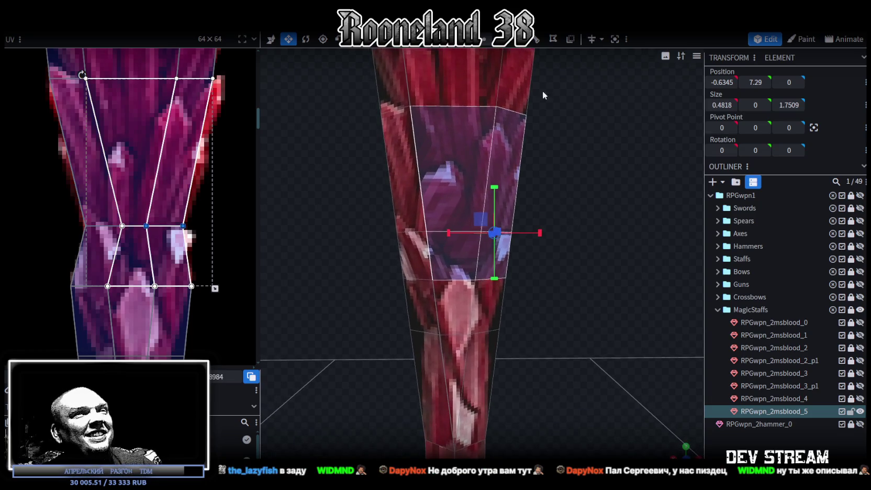
pyautogui.click(374, 202)
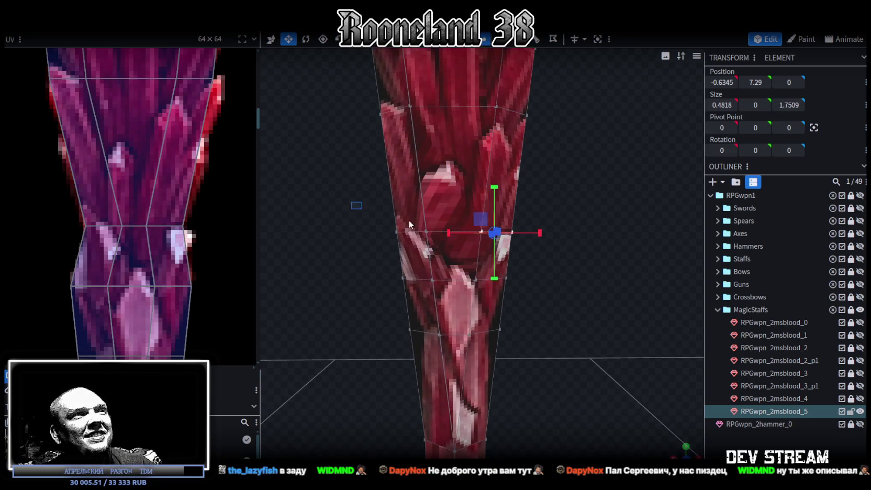
# Scale the collar's middle vertex ring down to 0.9509 wide at Y 7.29, forming a waist.
pyautogui.moveTo(409, 224); pyautogui.dragTo(541, 241)
pyautogui.moveTo(542, 242)
pyautogui.mouseDown()
pyautogui.moveTo(554, 263)
pyautogui.moveTo(542, 282)
pyautogui.moveTo(554, 255)
pyautogui.moveTo(359, 285)
pyautogui.moveTo(287, 271)
pyautogui.moveTo(509, 247)
pyautogui.moveTo(491, 239)
pyautogui.mouseUp()
pyautogui.moveTo(582, 228)
pyautogui.mouseDown()
pyautogui.moveTo(399, 209)
pyautogui.moveTo(384, 193)
pyautogui.moveTo(379, 228)
pyautogui.moveTo(494, 207)
pyautogui.moveTo(610, 274)
pyautogui.moveTo(491, 244)
pyautogui.moveTo(501, 246)
pyautogui.moveTo(461, 209)
pyautogui.moveTo(468, 205)
pyautogui.moveTo(346, 304)
pyautogui.mouseUp()
pyautogui.scroll(-3, 155, 294)
pyautogui.scroll(2, 141, 240)
pyautogui.scroll(-1, 127, 189)
# Pull the right UV edge of the lower collar strip faces slightly left.
pyautogui.moveTo(105, 186); pyautogui.dragTo(129, 196)
pyautogui.click(135, 207)
pyautogui.click(179, 211)
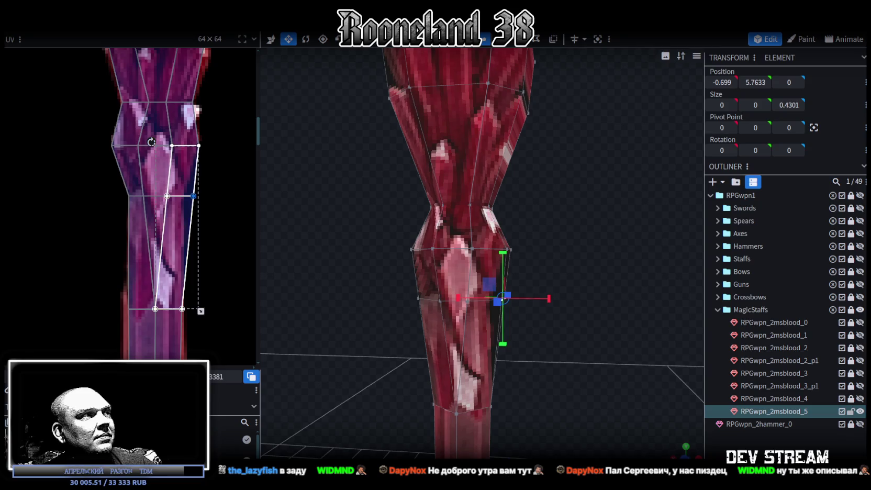
pyautogui.moveTo(185, 196); pyautogui.dragTo(181, 196)
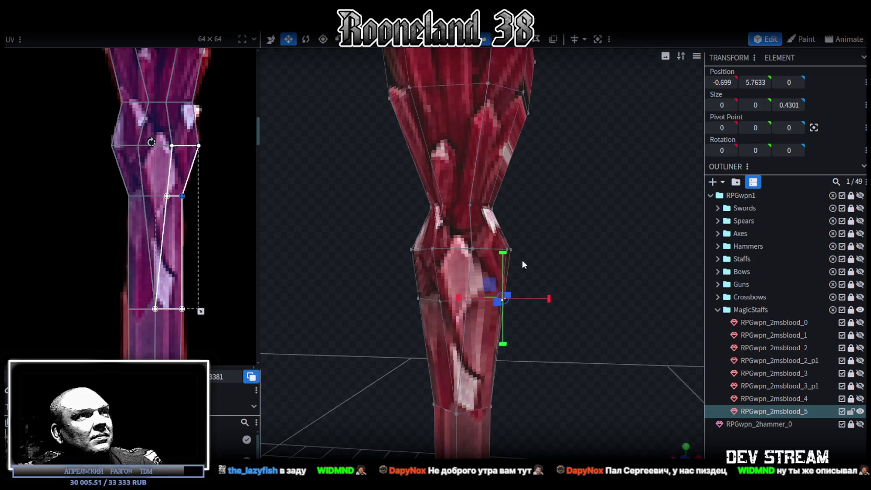
pyautogui.scroll(3, 590, 326)
pyautogui.moveTo(589, 326)
pyautogui.mouseDown()
pyautogui.moveTo(599, 326)
pyautogui.moveTo(569, 337)
pyautogui.mouseUp()
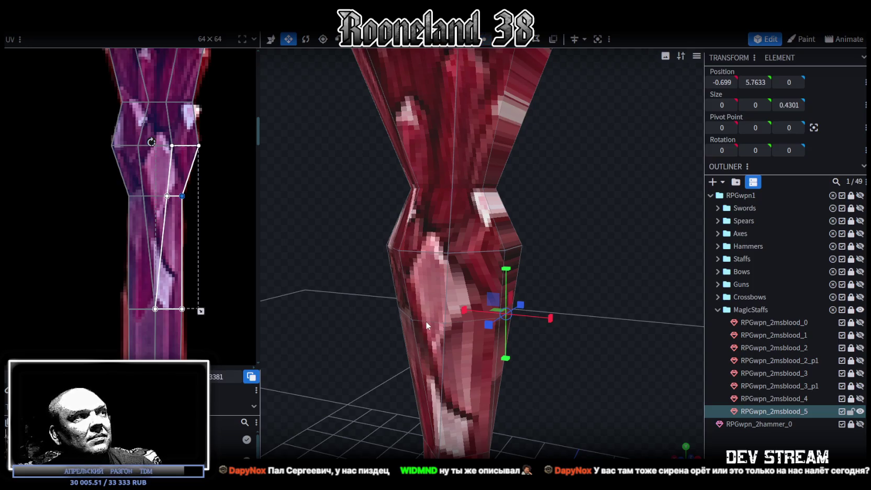
pyautogui.moveTo(425, 320)
pyautogui.mouseDown()
pyautogui.moveTo(358, 310)
pyautogui.moveTo(365, 311)
pyautogui.mouseUp()
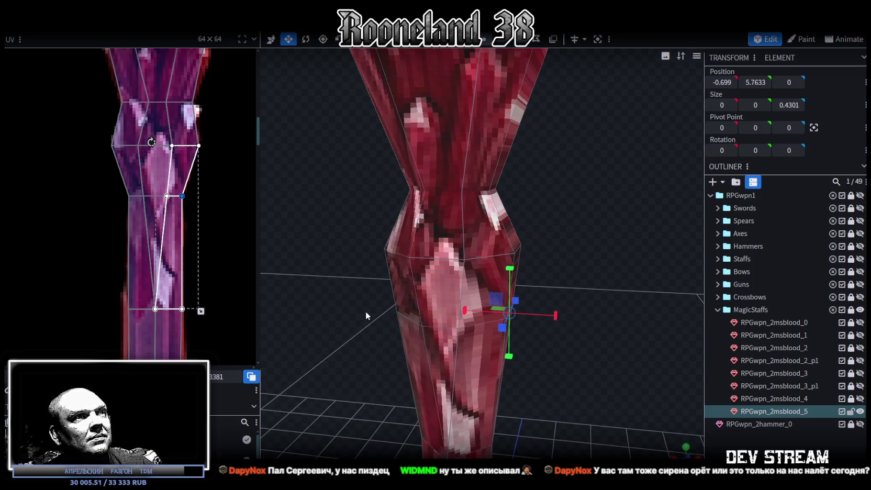
# Scale the vertex ring below the waist, at Y 5.7633, from 1.398 to 0.998 wide.
pyautogui.click(483, 324)
pyautogui.click(411, 317)
pyautogui.moveTo(617, 254)
pyautogui.mouseDown()
pyautogui.moveTo(547, 270)
pyautogui.moveTo(600, 235)
pyautogui.moveTo(636, 229)
pyautogui.mouseUp()
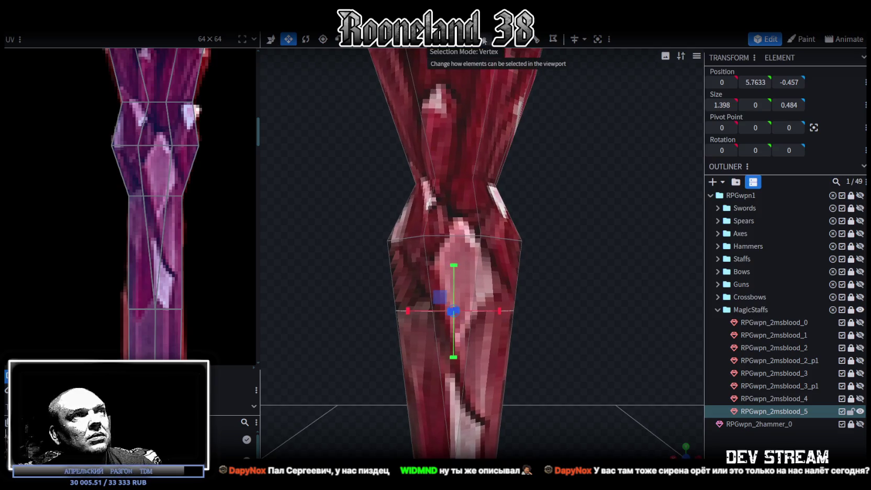
pyautogui.moveTo(542, 272); pyautogui.dragTo(505, 143)
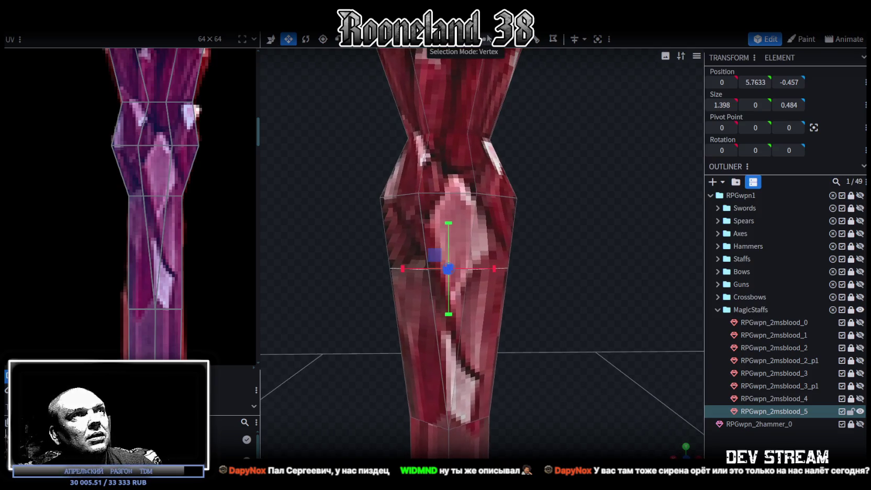
pyautogui.moveTo(341, 245)
pyautogui.mouseDown()
pyautogui.moveTo(573, 279)
pyautogui.moveTo(508, 360)
pyautogui.moveTo(441, 236)
pyautogui.moveTo(453, 249)
pyautogui.mouseUp()
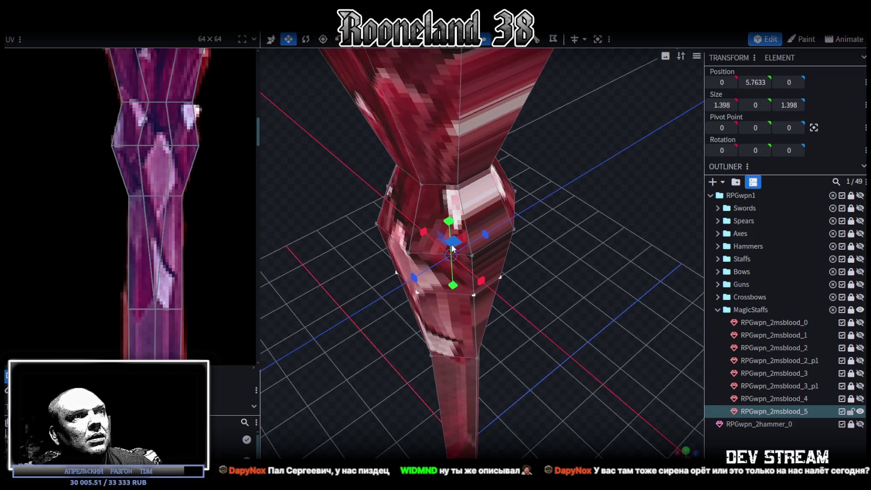
pyautogui.moveTo(525, 335); pyautogui.dragTo(556, 325)
pyautogui.moveTo(514, 295); pyautogui.dragTo(348, 305)
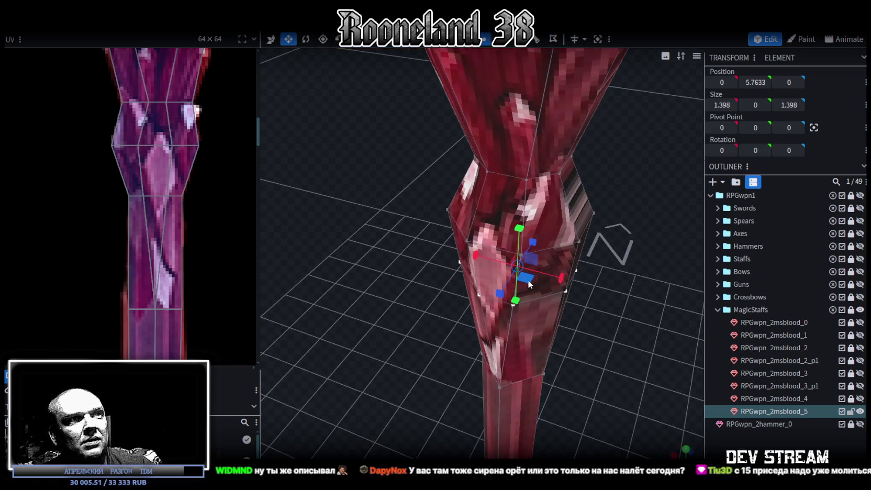
pyautogui.moveTo(526, 277); pyautogui.dragTo(516, 284)
pyautogui.moveTo(386, 365)
pyautogui.mouseDown()
pyautogui.moveTo(411, 307)
pyautogui.moveTo(394, 362)
pyautogui.moveTo(405, 300)
pyautogui.moveTo(405, 290)
pyautogui.moveTo(392, 292)
pyautogui.mouseUp()
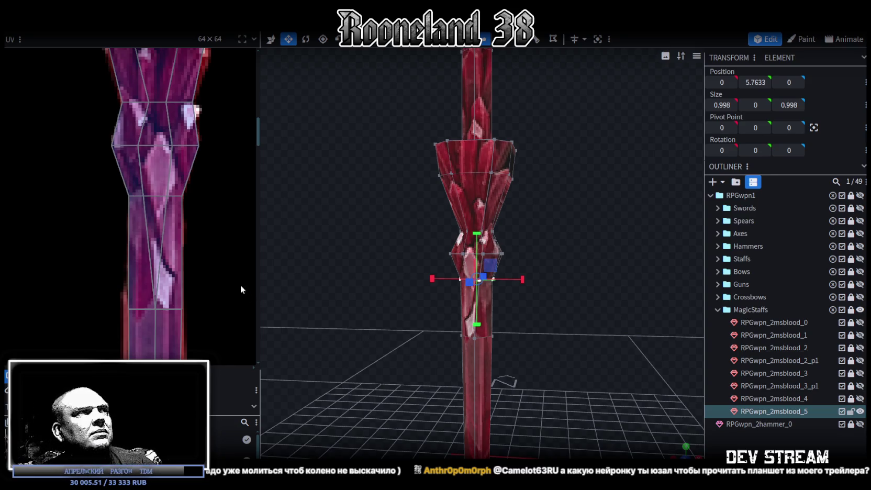
# Loop-cut the upper collar and slide the cut lower to offset 0.8789.
pyautogui.scroll(2, 206, 268)
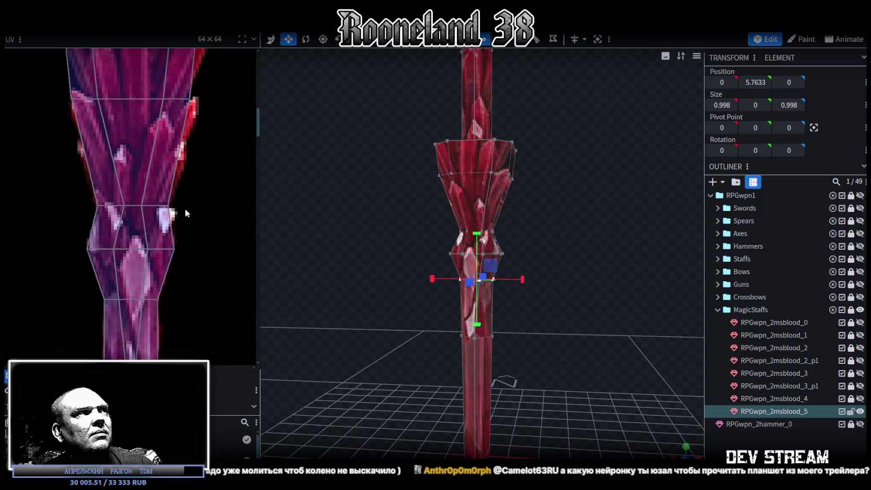
pyautogui.moveTo(185, 208); pyautogui.dragTo(174, 276, button='middle')
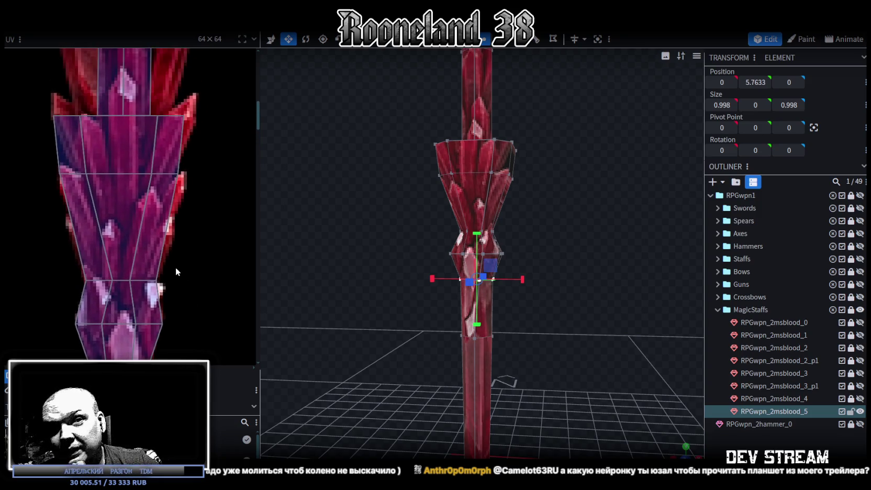
pyautogui.moveTo(581, 185)
pyautogui.mouseDown()
pyautogui.moveTo(572, 228)
pyautogui.moveTo(396, 125)
pyautogui.mouseUp()
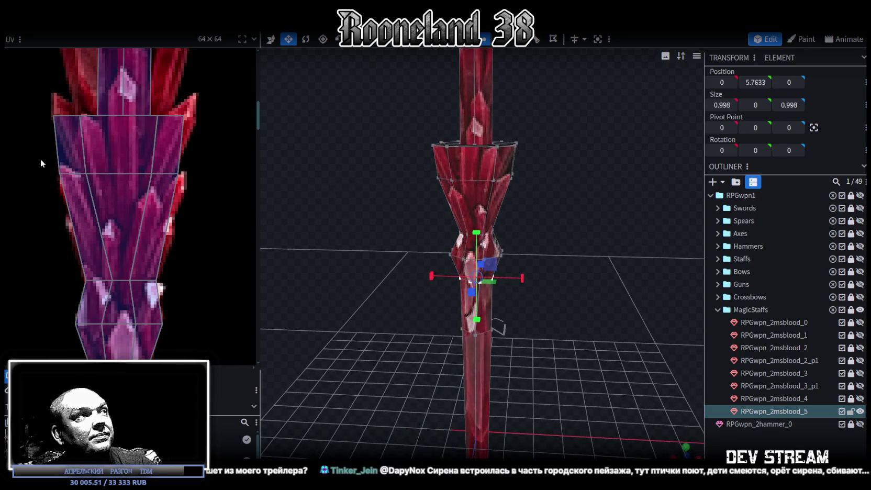
pyautogui.click(77, 177)
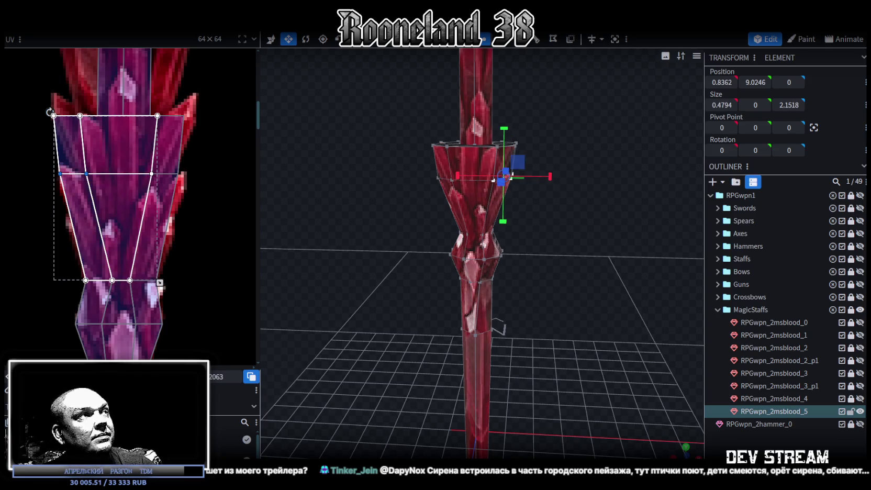
pyautogui.moveTo(324, 240); pyautogui.dragTo(353, 275)
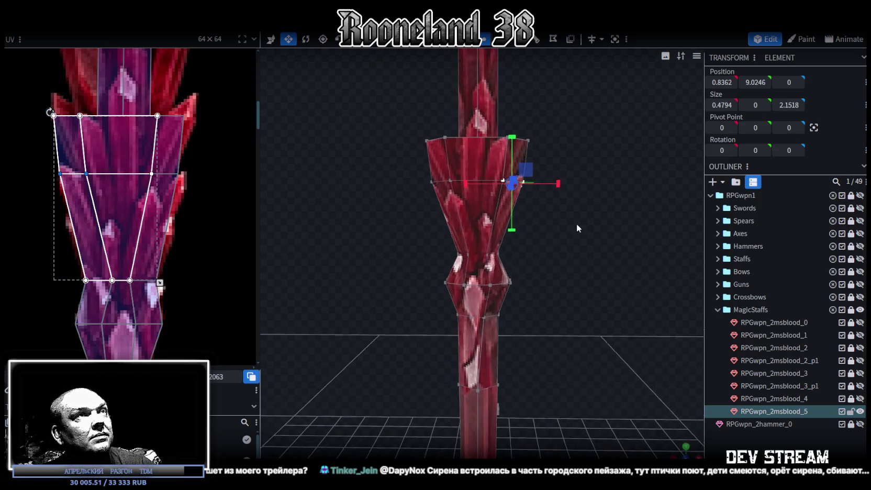
pyautogui.click(447, 167)
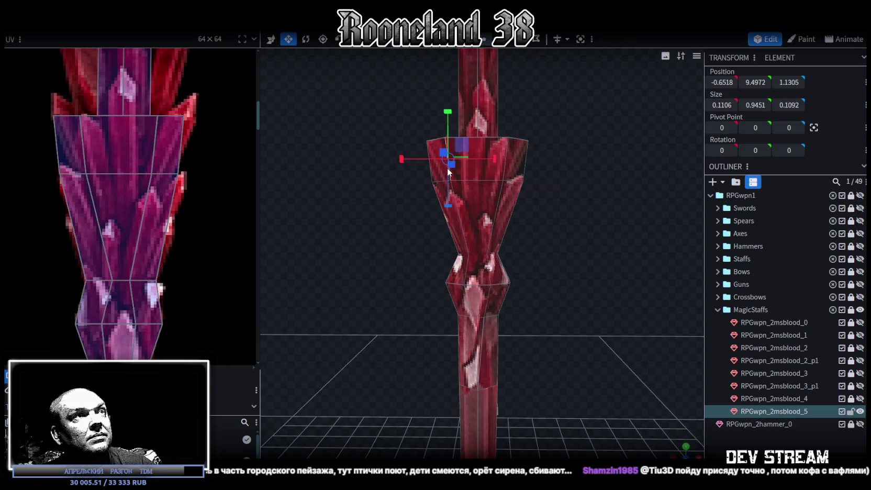
pyautogui.hotkey('ctrl', 'r')
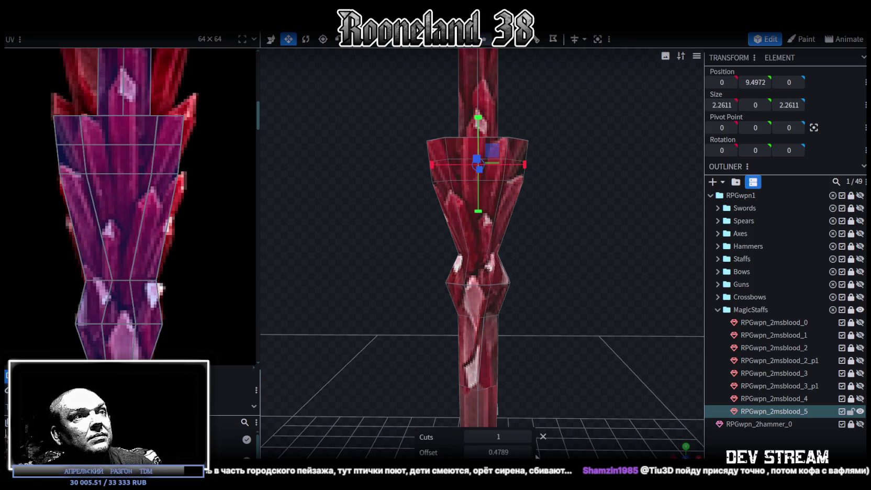
pyautogui.moveTo(498, 451); pyautogui.dragTo(518, 452)
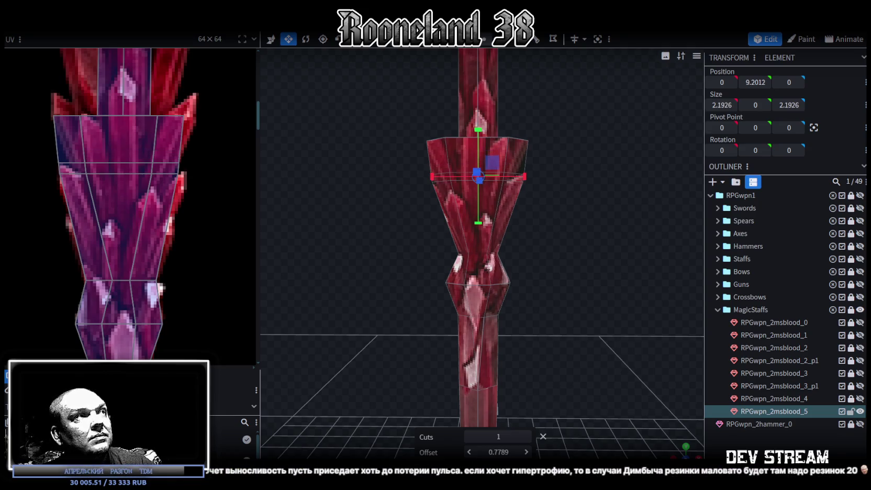
pyautogui.moveTo(518, 452); pyautogui.dragTo(523, 452)
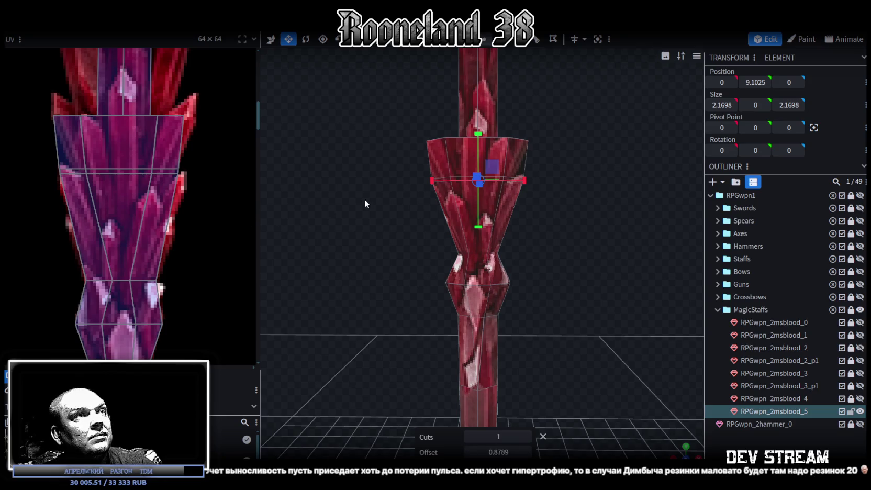
# Resize the new edge ring at Y 9.1025 to 1.7698 in X/Z.
pyautogui.moveTo(591, 289); pyautogui.dragTo(555, 359)
pyautogui.moveTo(482, 199); pyautogui.dragTo(461, 211)
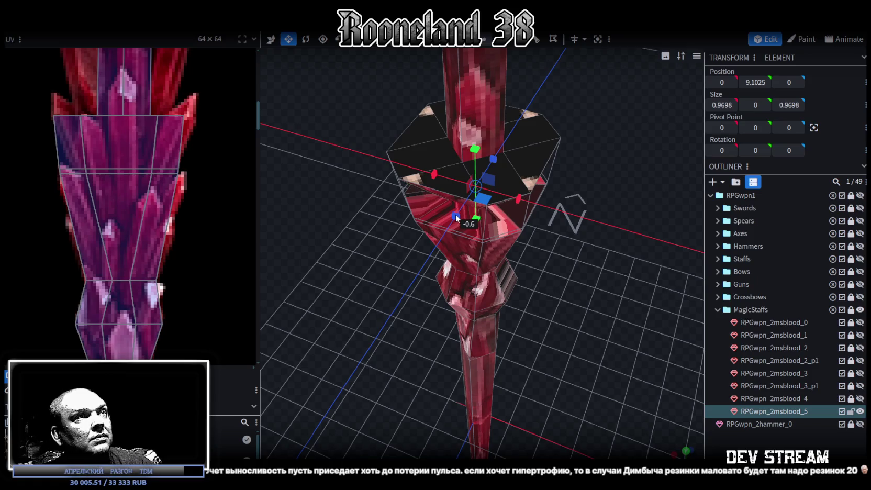
pyautogui.moveTo(550, 251)
pyautogui.mouseDown()
pyautogui.moveTo(604, 268)
pyautogui.moveTo(591, 299)
pyautogui.mouseUp()
pyautogui.hotkey('ctrl', 'z')
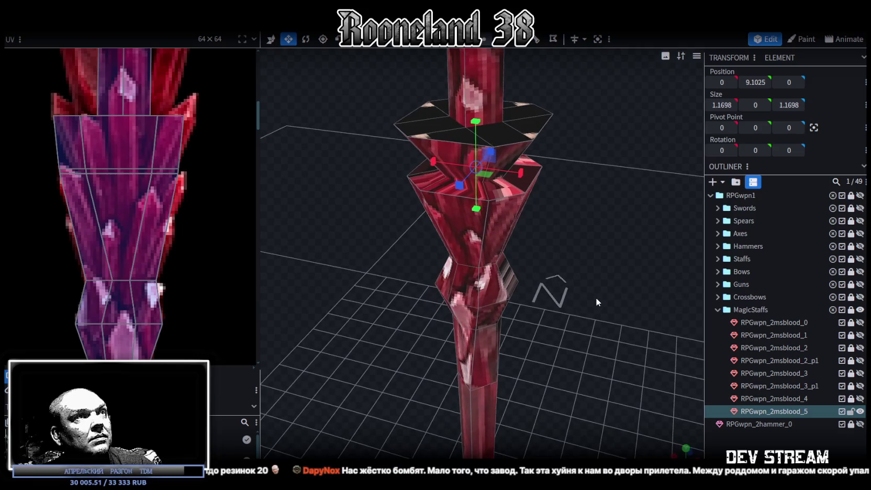
pyautogui.moveTo(494, 183); pyautogui.dragTo(478, 178)
pyautogui.moveTo(370, 296); pyautogui.dragTo(398, 257)
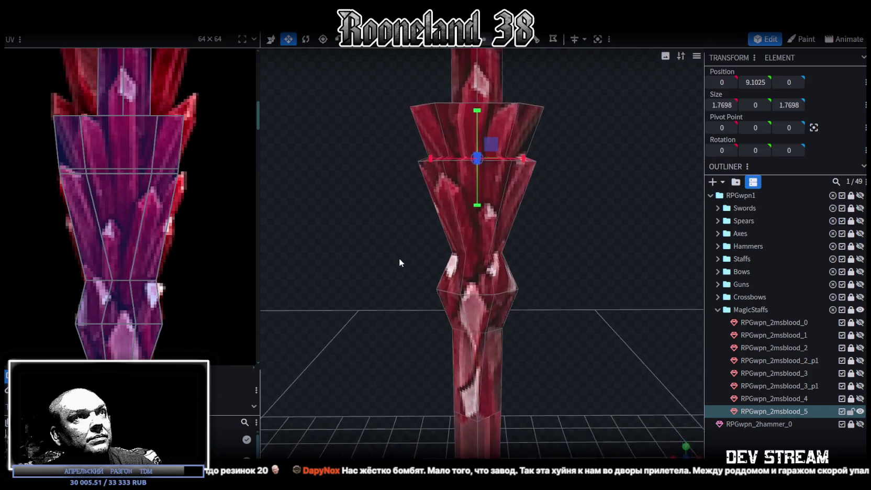
pyautogui.scroll(3, 36, 149)
pyautogui.moveTo(49, 162)
pyautogui.mouseDown()
pyautogui.moveTo(156, 195)
pyautogui.moveTo(133, 187)
pyautogui.moveTo(154, 187)
pyautogui.mouseUp()
pyautogui.scroll(-3, 73, 255)
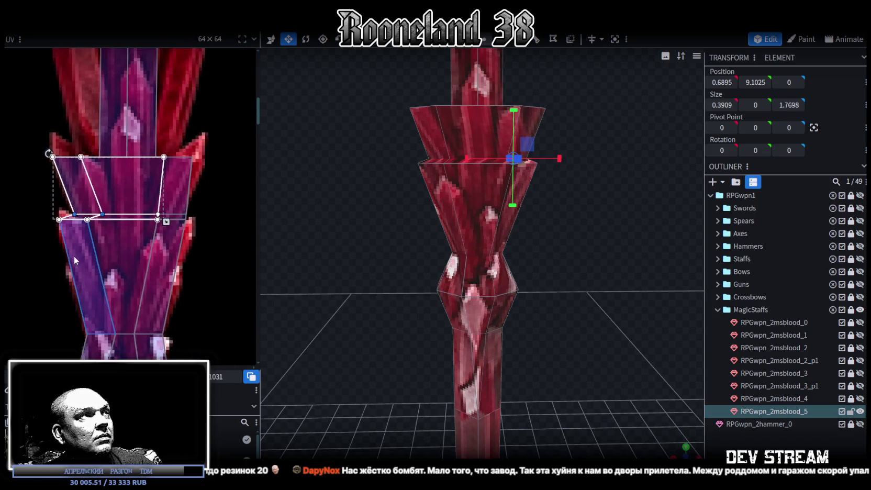
# Nudge the upper collar face's lower-edge UV points left and widen its top UV edge.
pyautogui.scroll(3, 199, 191)
pyautogui.moveTo(214, 196); pyautogui.dragTo(133, 223)
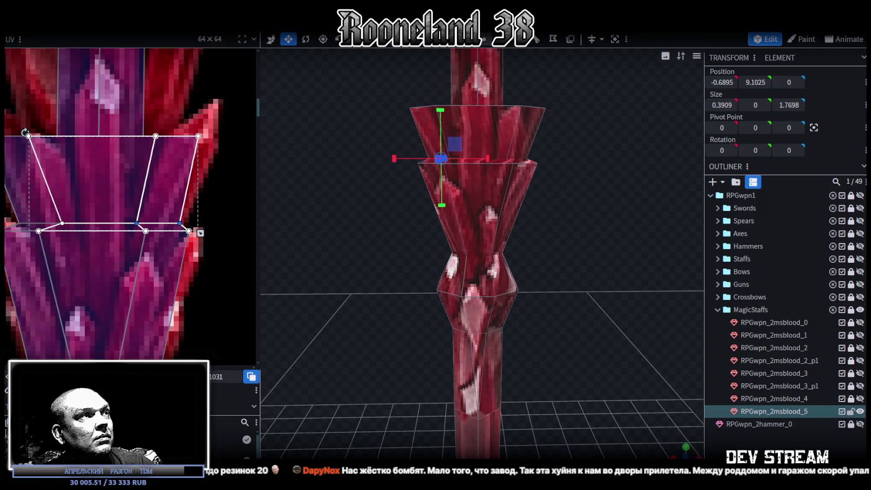
pyautogui.moveTo(133, 222); pyautogui.dragTo(126, 222)
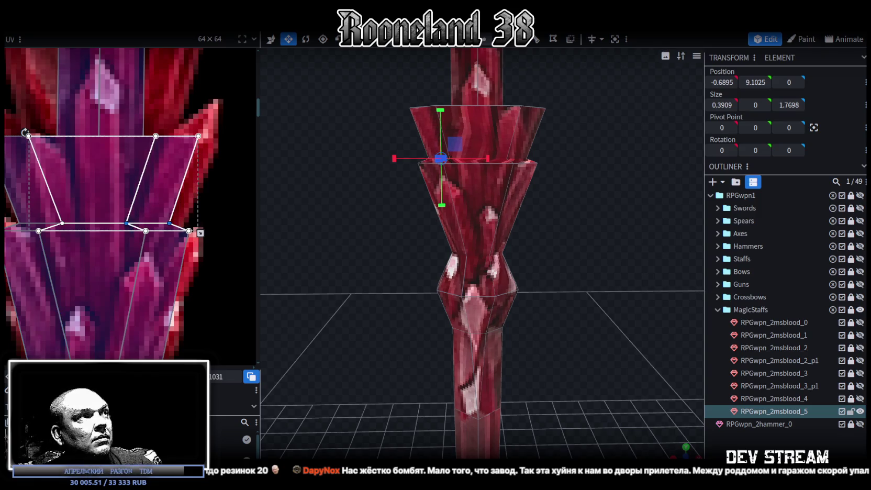
pyautogui.click(152, 132)
pyautogui.moveTo(155, 136); pyautogui.dragTo(173, 136)
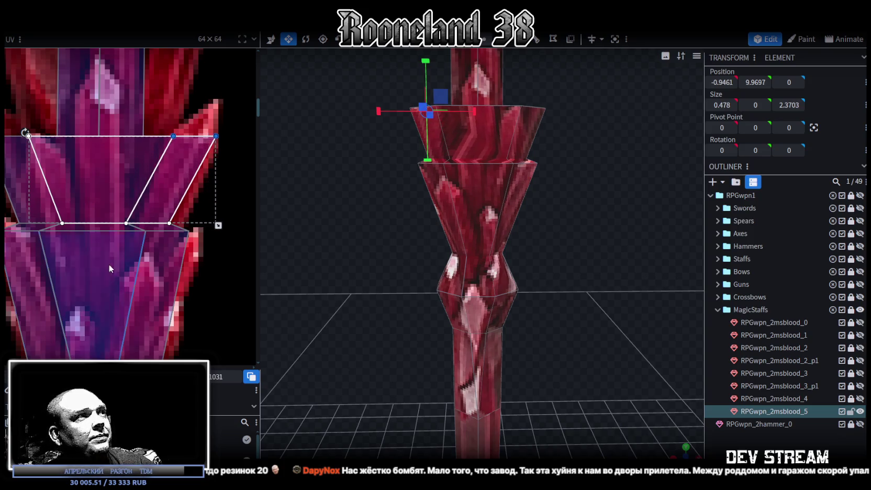
pyautogui.click(113, 224)
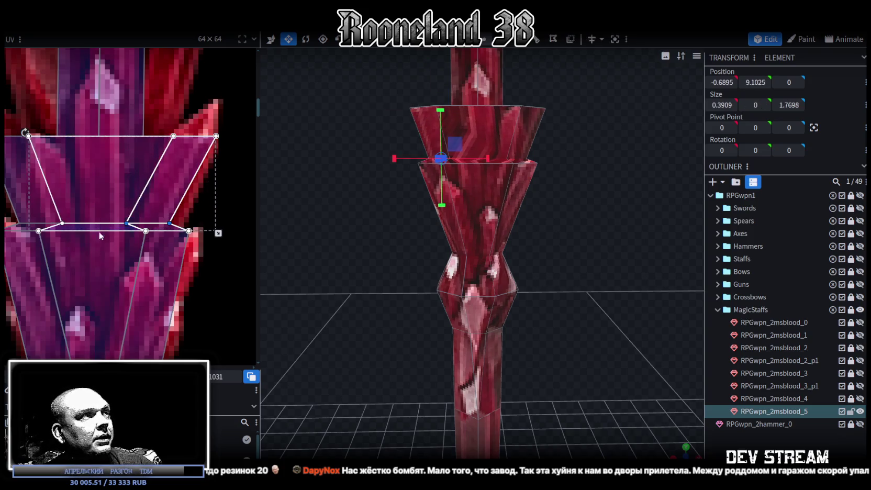
pyautogui.moveTo(114, 335); pyautogui.dragTo(124, 335)
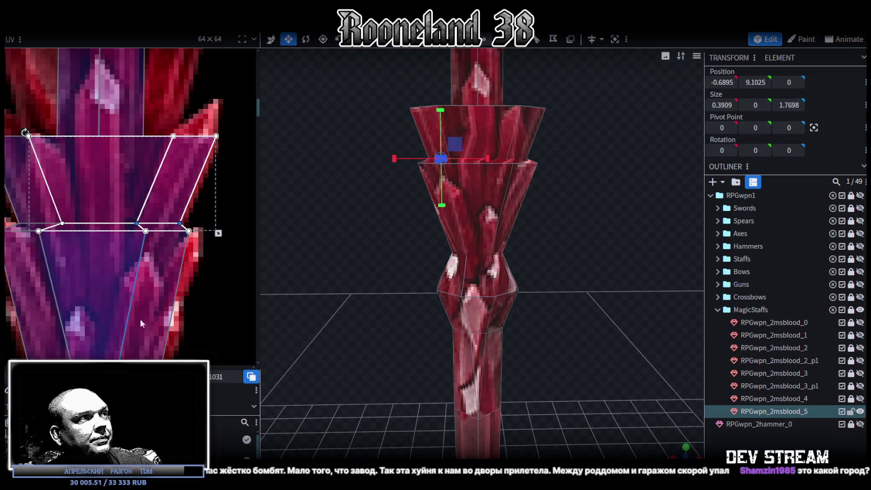
# Lower the lower collar face's top-edge UV points and shift them slightly right.
pyautogui.click(119, 234)
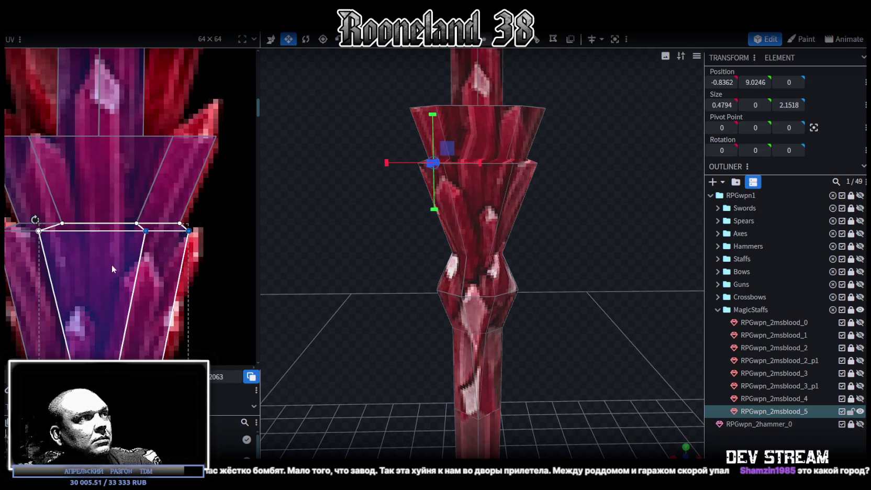
pyautogui.scroll(-2, 102, 283)
pyautogui.moveTo(11, 267); pyautogui.dragTo(180, 242)
pyautogui.moveTo(89, 246); pyautogui.dragTo(89, 252)
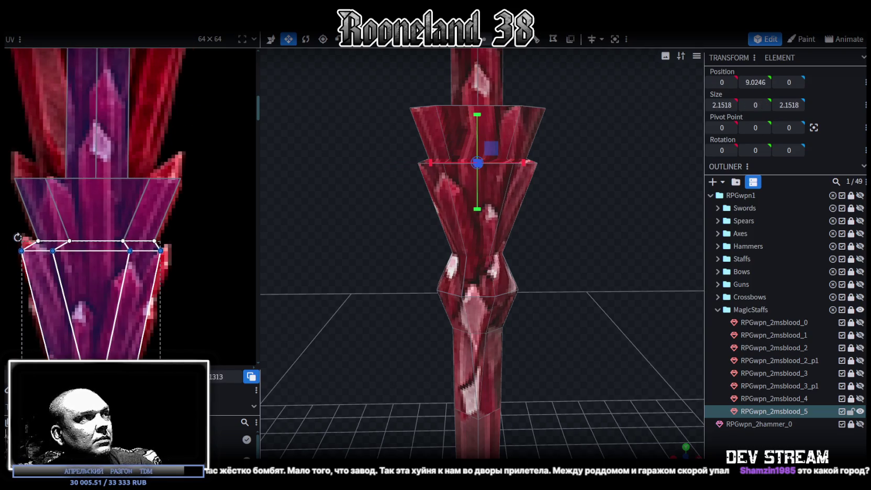
pyautogui.click(52, 253)
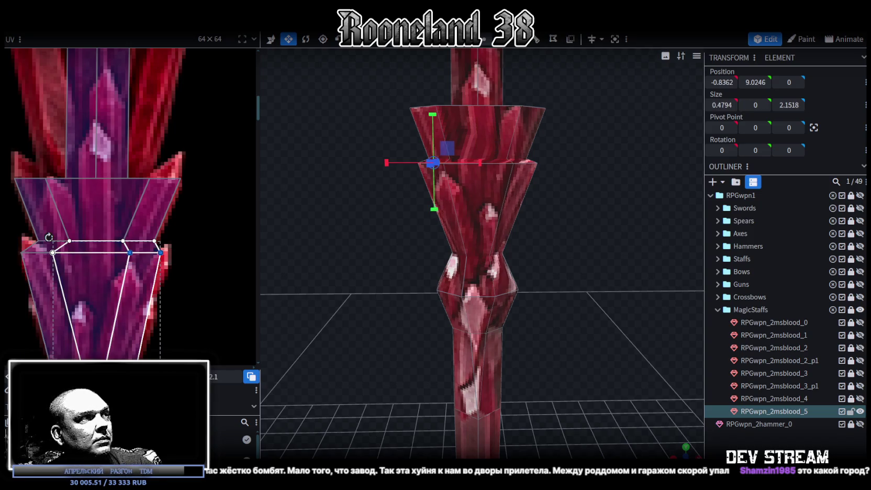
pyautogui.moveTo(146, 252); pyautogui.dragTo(153, 252)
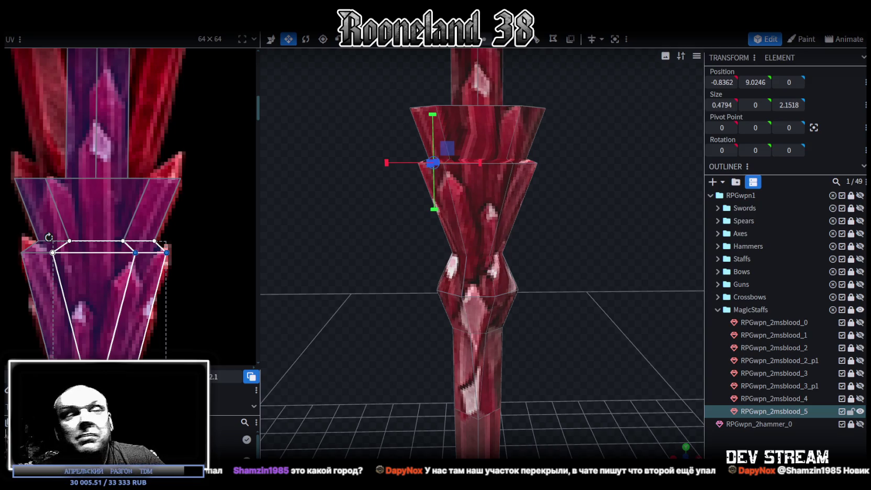
# Move the lower face's inner row of UV points down, then deselect to preview the staff.
pyautogui.moveTo(559, 304)
pyautogui.mouseDown()
pyautogui.moveTo(441, 290)
pyautogui.moveTo(533, 278)
pyautogui.moveTo(471, 286)
pyautogui.moveTo(529, 299)
pyautogui.moveTo(446, 295)
pyautogui.moveTo(492, 270)
pyautogui.moveTo(567, 296)
pyautogui.moveTo(573, 288)
pyautogui.moveTo(572, 348)
pyautogui.moveTo(567, 315)
pyautogui.mouseUp()
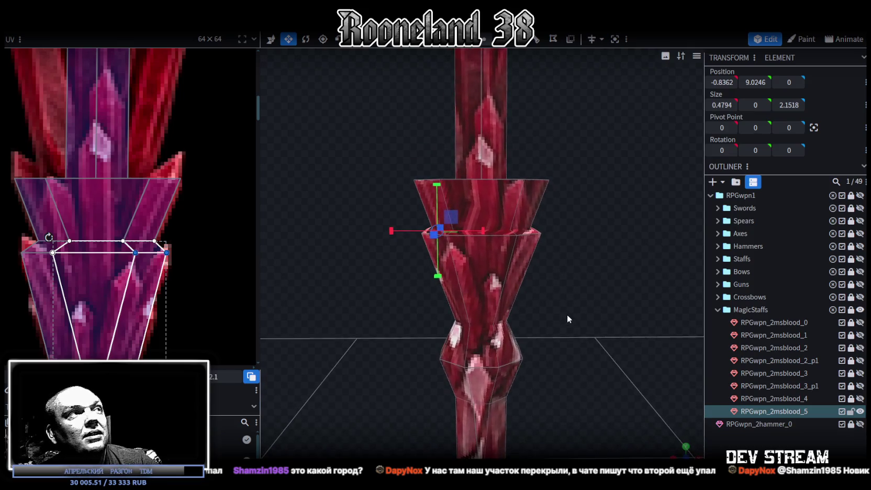
pyautogui.scroll(3, 14, 242)
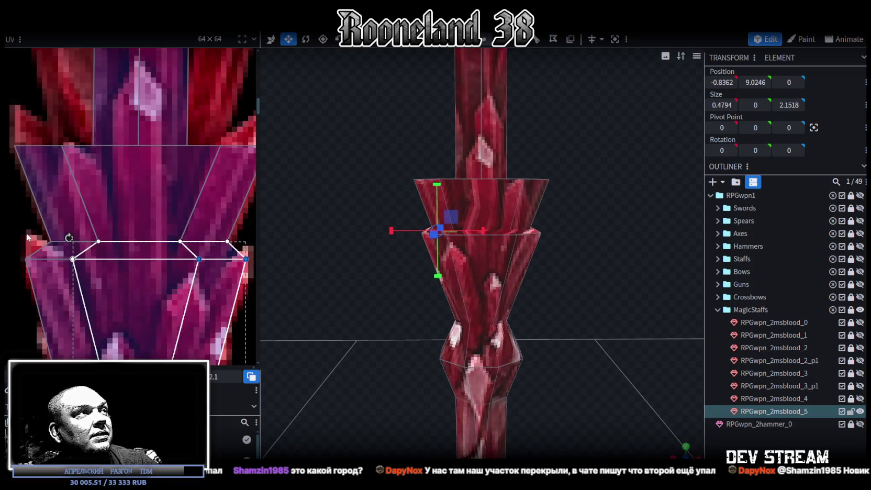
pyautogui.moveTo(15, 242); pyautogui.dragTo(260, 243)
pyautogui.moveTo(139, 242); pyautogui.dragTo(139, 251)
pyautogui.scroll(-3, 607, 265)
pyautogui.click(598, 279)
pyautogui.moveTo(598, 279)
pyautogui.mouseDown()
pyautogui.moveTo(526, 286)
pyautogui.moveTo(524, 249)
pyautogui.moveTo(492, 251)
pyautogui.mouseUp()
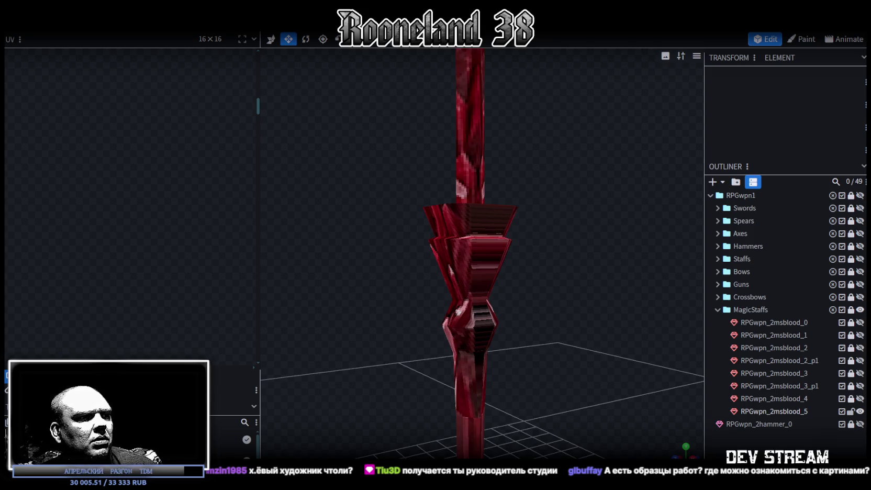
pyautogui.hotkey('alt', 'Tab')
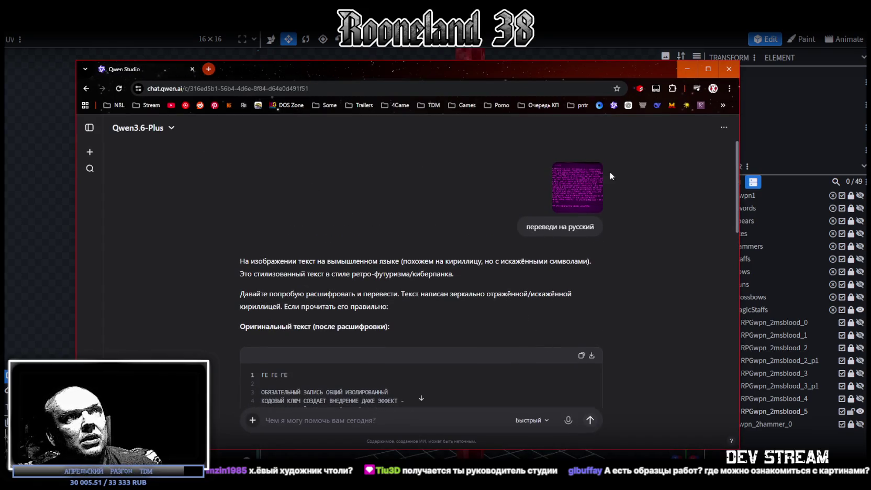
pyautogui.scroll(-2, 424, 276)
pyautogui.scroll(-5, 425, 277)
pyautogui.scroll(-4, 424, 276)
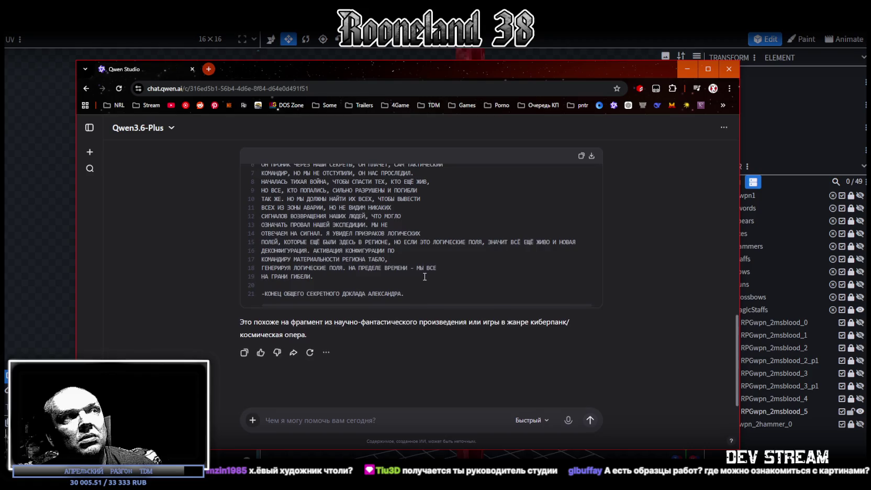
pyautogui.scroll(3, 424, 277)
pyautogui.scroll(6, 425, 276)
pyautogui.hotkey('alt', 'Tab')
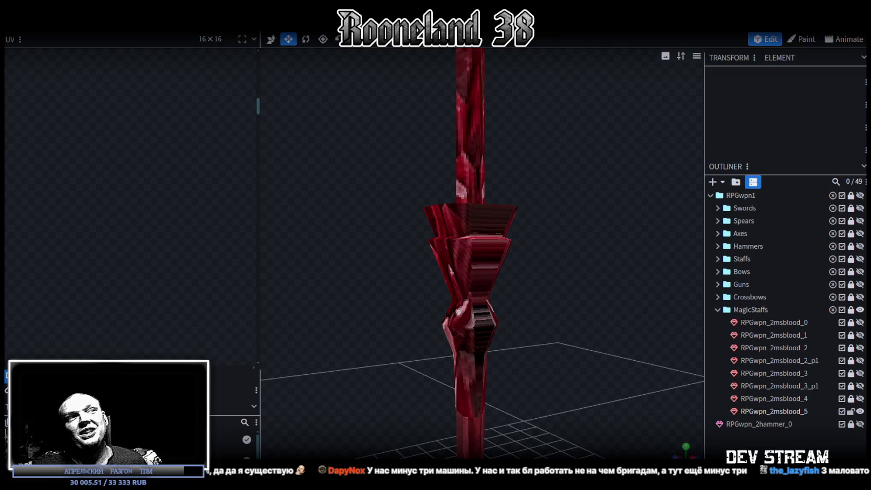
# Select RPGwpn_2msblood_5 and orbit around its stepped crystal cup to inspect the texture mapping.
pyautogui.moveTo(621, 381)
pyautogui.mouseDown()
pyautogui.moveTo(487, 273)
pyautogui.moveTo(429, 364)
pyautogui.mouseUp()
pyautogui.scroll(3, 487, 272)
pyautogui.click(459, 356)
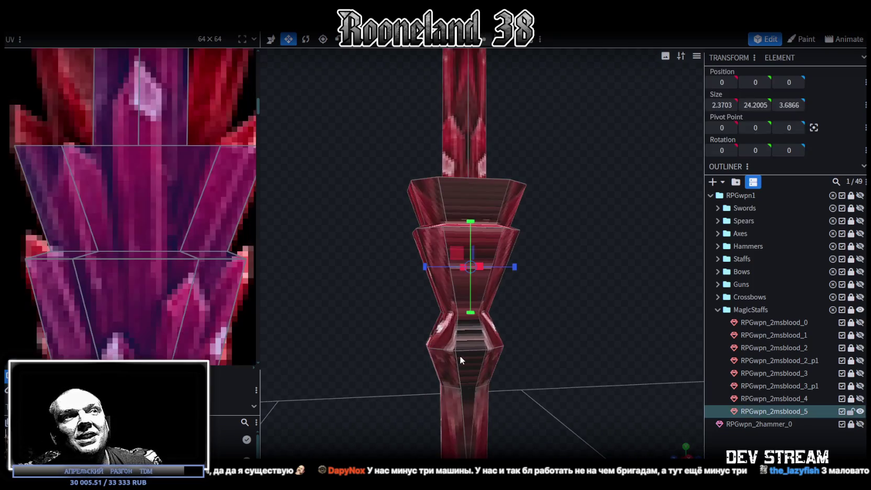
pyautogui.moveTo(376, 332)
pyautogui.mouseDown()
pyautogui.moveTo(351, 313)
pyautogui.moveTo(461, 360)
pyautogui.moveTo(550, 374)
pyautogui.mouseUp()
pyautogui.moveTo(585, 295)
pyautogui.mouseDown()
pyautogui.moveTo(589, 333)
pyautogui.moveTo(574, 290)
pyautogui.moveTo(582, 258)
pyautogui.moveTo(602, 250)
pyautogui.moveTo(561, 243)
pyautogui.moveTo(584, 223)
pyautogui.mouseUp()
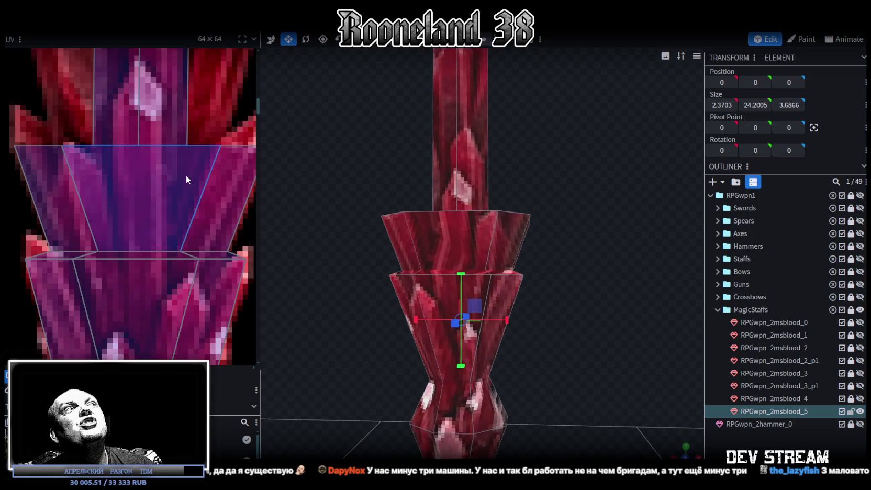
pyautogui.scroll(-3, 186, 175)
pyautogui.moveTo(508, 232)
pyautogui.mouseDown()
pyautogui.moveTo(560, 226)
pyautogui.moveTo(555, 234)
pyautogui.mouseUp()
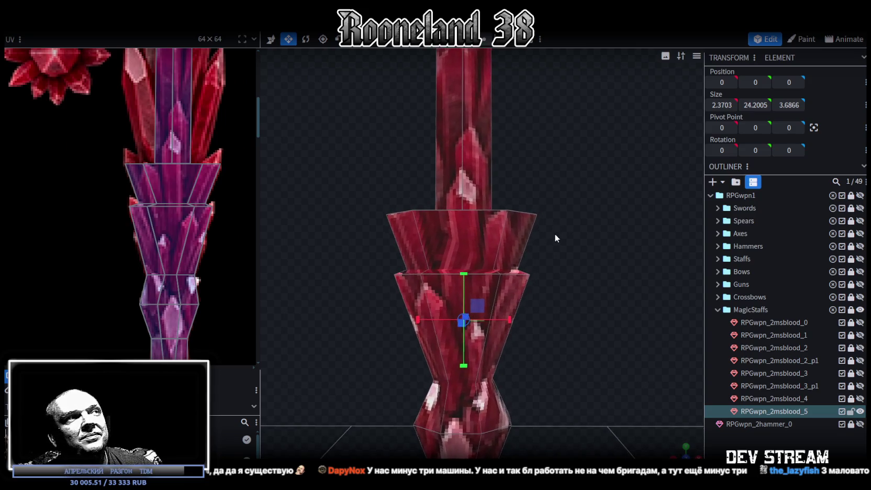
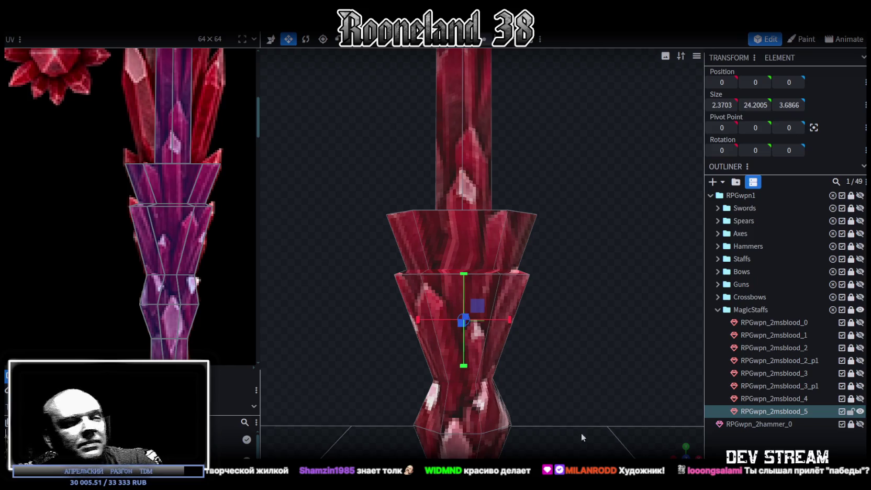
# Select the crown's octagonal top cap and extrude it outwards by 1 unit into a new band.
pyautogui.scroll(-3, 585, 240)
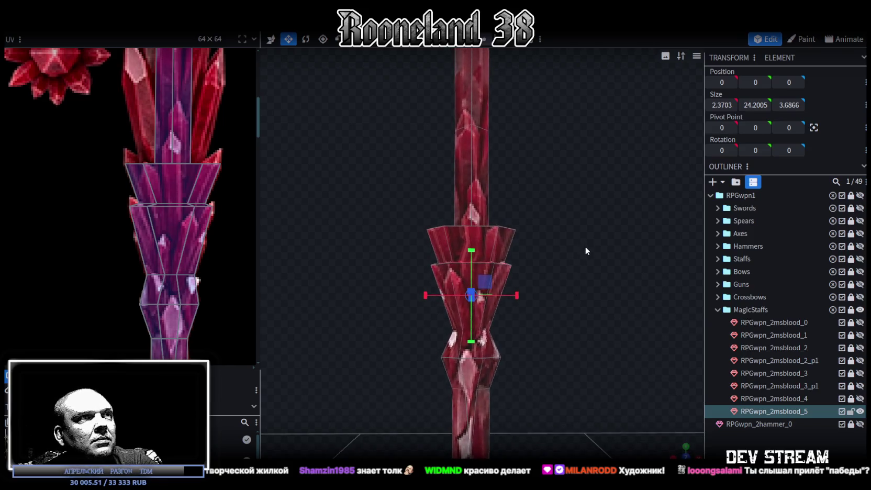
pyautogui.moveTo(590, 252)
pyautogui.mouseDown()
pyautogui.moveTo(591, 291)
pyautogui.moveTo(599, 267)
pyautogui.moveTo(491, 45)
pyautogui.mouseUp()
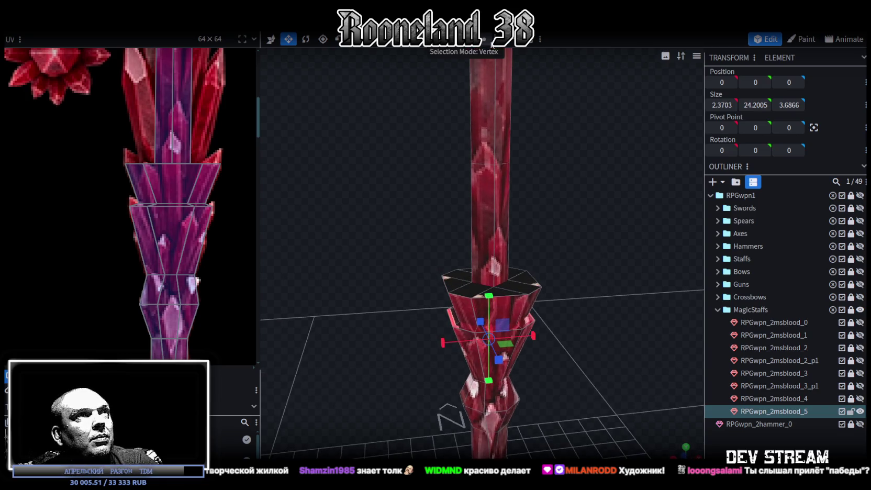
pyautogui.moveTo(595, 195); pyautogui.dragTo(551, 112)
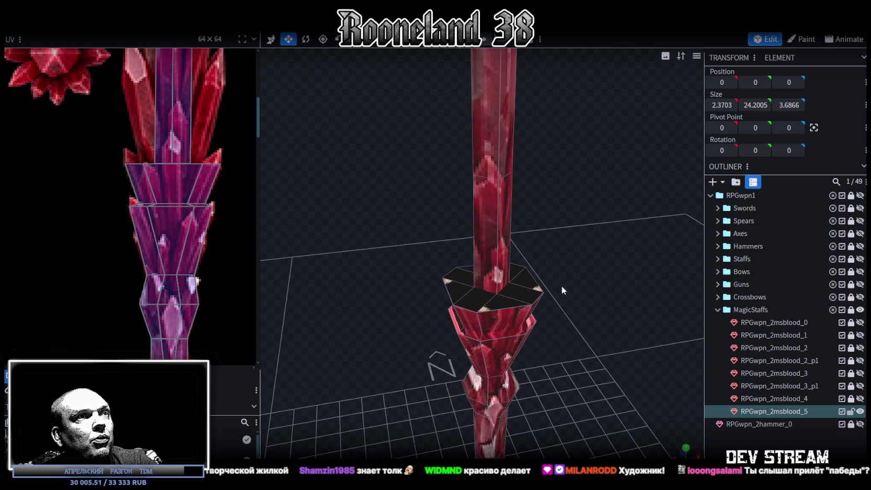
pyautogui.click(511, 302)
pyautogui.moveTo(575, 270); pyautogui.dragTo(529, 280)
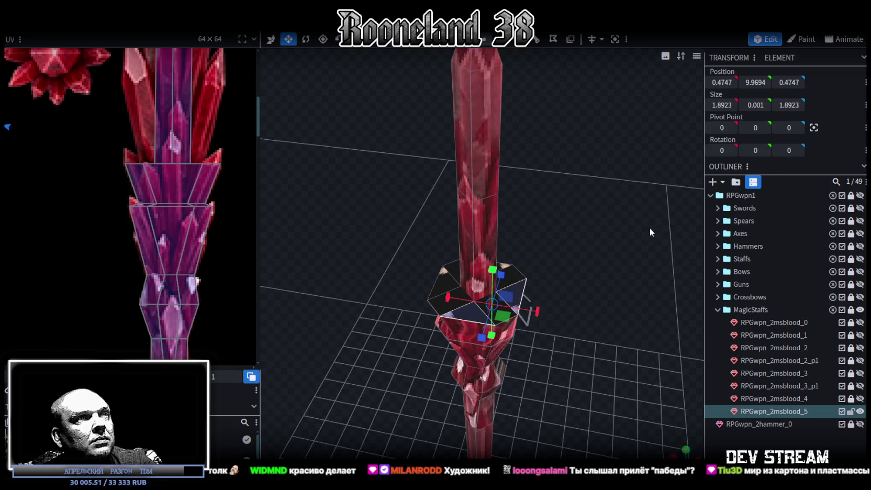
pyautogui.moveTo(639, 232); pyautogui.dragTo(491, 254)
pyautogui.moveTo(556, 245)
pyautogui.mouseDown()
pyautogui.moveTo(492, 234)
pyautogui.moveTo(458, 168)
pyautogui.moveTo(533, 64)
pyautogui.moveTo(627, 243)
pyautogui.moveTo(621, 229)
pyautogui.moveTo(591, 226)
pyautogui.moveTo(619, 234)
pyautogui.moveTo(572, 255)
pyautogui.mouseUp()
pyautogui.click(507, 233)
pyautogui.press('e')
pyautogui.click(573, 255)
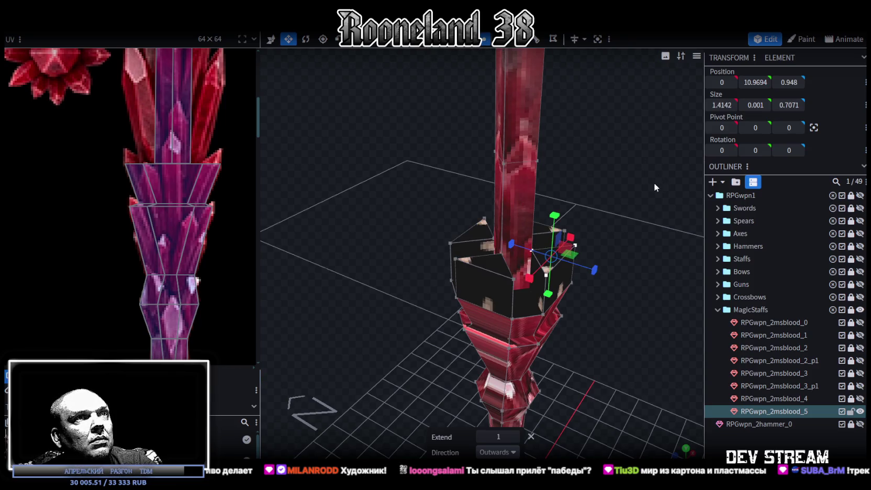
# Merge the first pairs of rim vertices on the new band at their centres.
pyautogui.moveTo(653, 182); pyautogui.dragTo(625, 248)
pyautogui.click(597, 272)
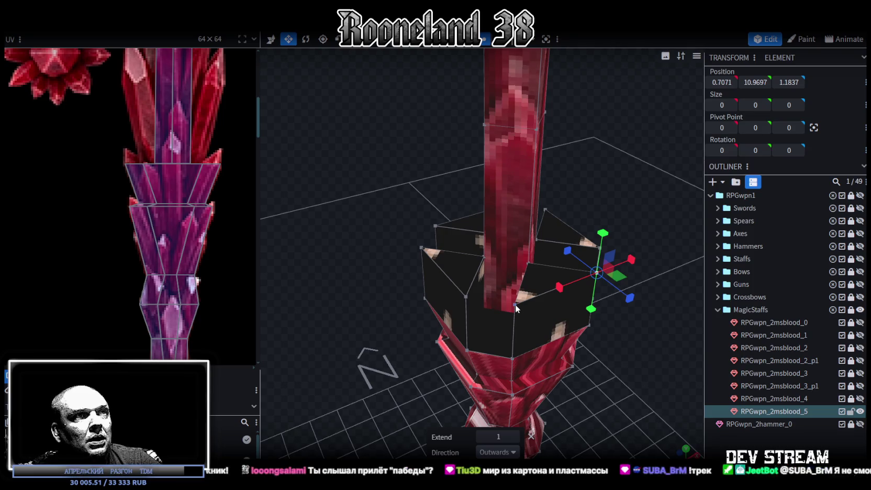
pyautogui.keyDown('shift'); pyautogui.click(530, 264); pyautogui.keyUp('shift')
pyautogui.rightClick(530, 264)
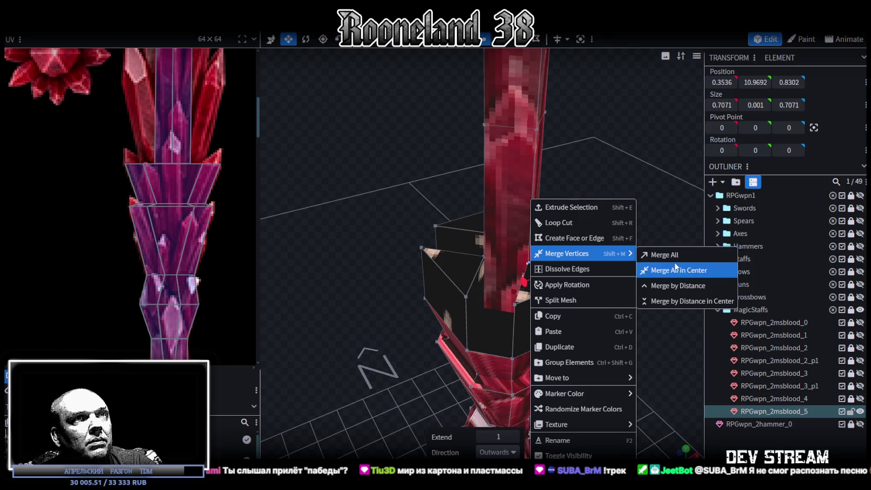
pyautogui.click(675, 268)
pyautogui.keyDown('shift'); pyautogui.click(515, 306); pyautogui.keyUp('shift')
pyautogui.rightClick(514, 303)
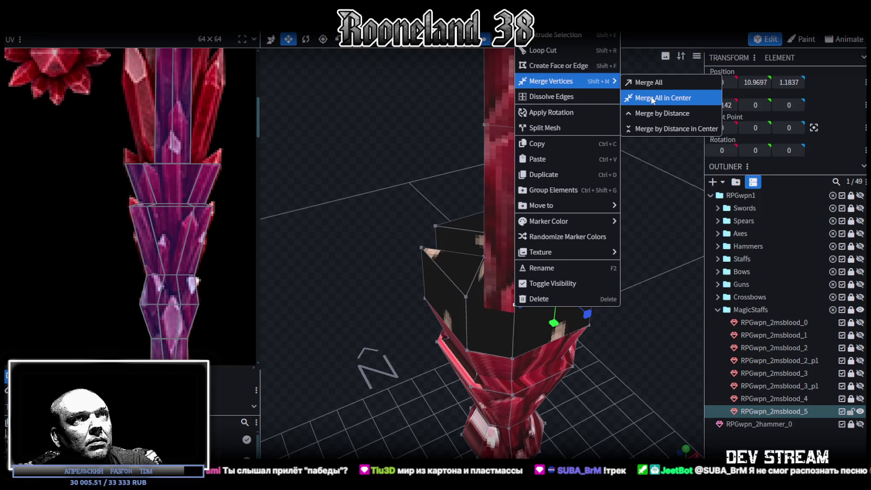
pyautogui.click(654, 98)
# Continue merging adjacent rim vertex pairs around the crown into pointed tips.
pyautogui.moveTo(654, 207)
pyautogui.mouseDown()
pyautogui.moveTo(629, 285)
pyautogui.moveTo(571, 286)
pyautogui.moveTo(542, 315)
pyautogui.mouseUp()
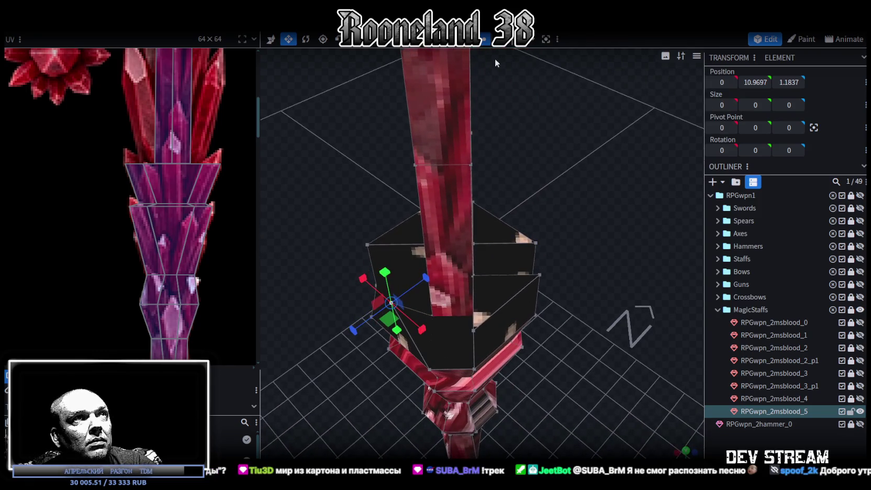
pyautogui.click(540, 276)
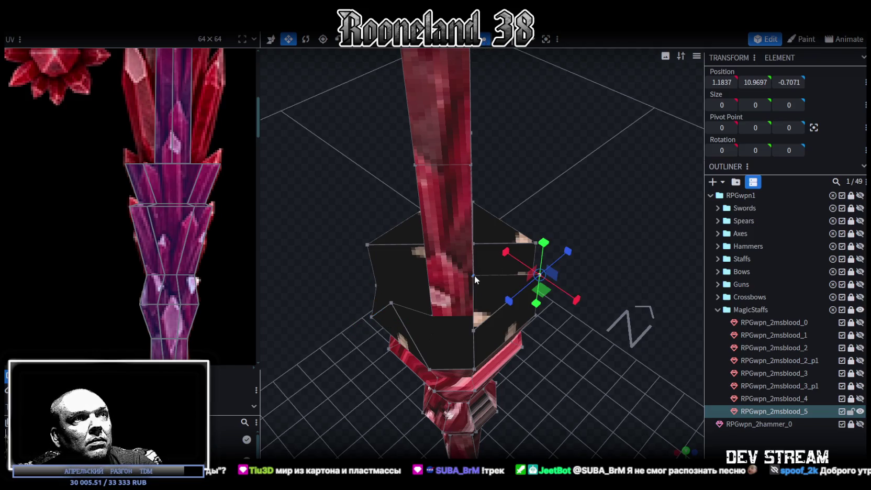
pyautogui.keyDown('shift'); pyautogui.click(474, 276); pyautogui.keyUp('shift')
pyautogui.rightClick(474, 277)
pyautogui.click(603, 254)
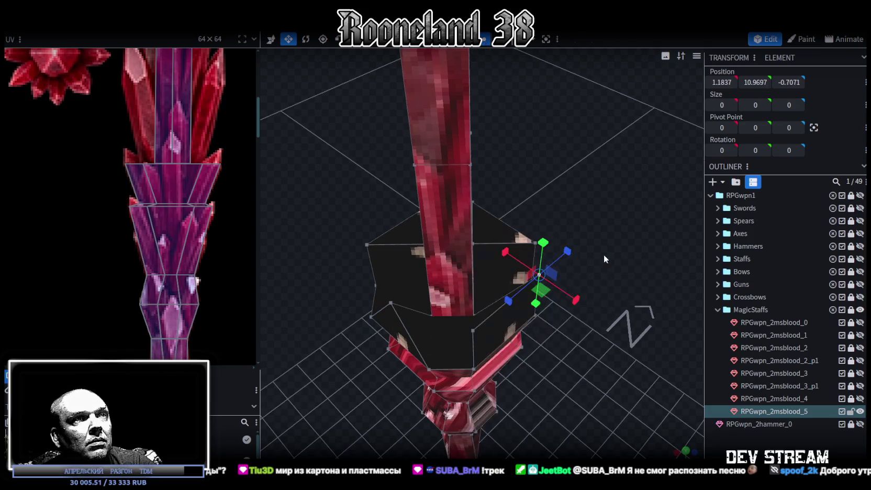
pyautogui.moveTo(603, 254); pyautogui.dragTo(612, 278)
pyautogui.rightClick(494, 320)
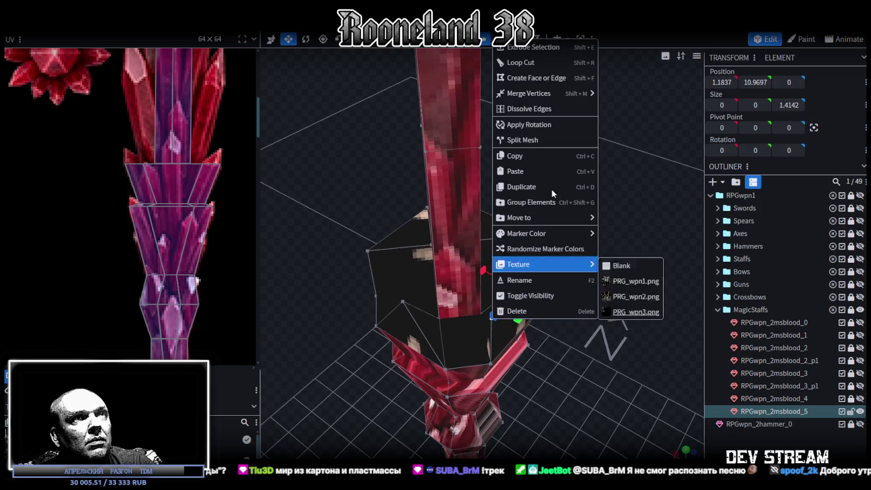
pyautogui.click(664, 109)
pyautogui.moveTo(665, 109)
pyautogui.mouseDown()
pyautogui.moveTo(506, 191)
pyautogui.moveTo(471, 236)
pyautogui.mouseUp()
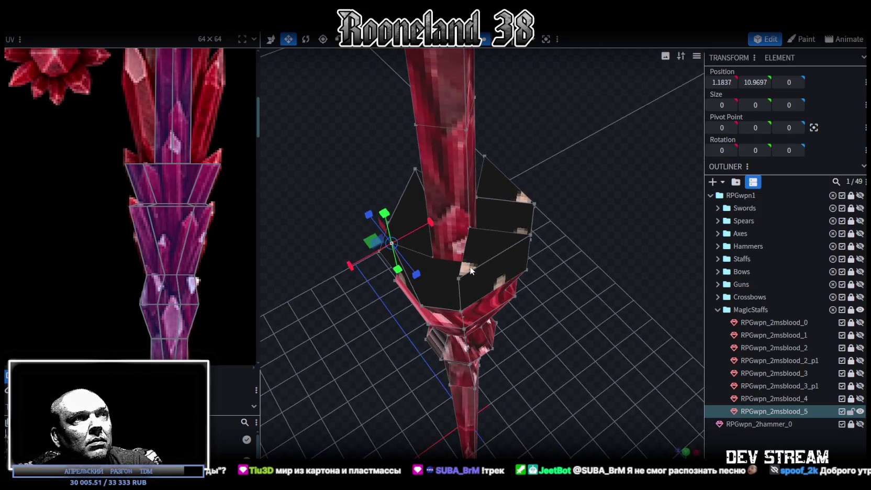
pyautogui.click(460, 278)
pyautogui.rightClick(469, 228)
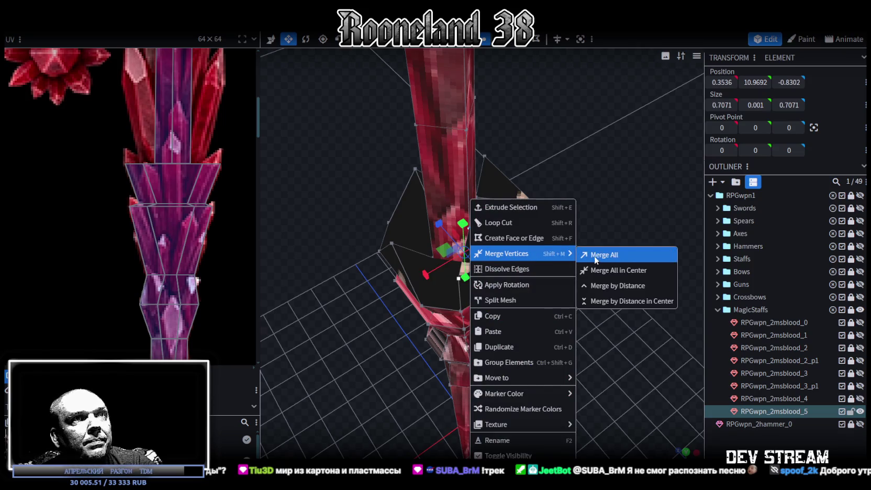
pyautogui.moveTo(506, 253)
pyautogui.click(594, 256)
# Merge the remaining rim vertex pairs to complete the ring of shard tips.
pyautogui.keyDown('shift'); pyautogui.click(529, 237); pyautogui.keyUp('shift')
pyautogui.rightClick(528, 239)
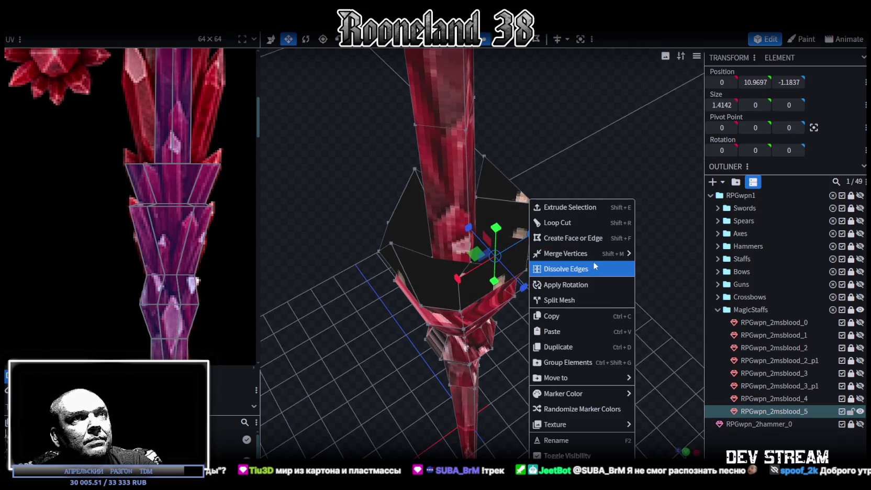
pyautogui.click(662, 269)
pyautogui.moveTo(662, 268)
pyautogui.mouseDown()
pyautogui.moveTo(588, 237)
pyautogui.moveTo(518, 258)
pyautogui.mouseUp()
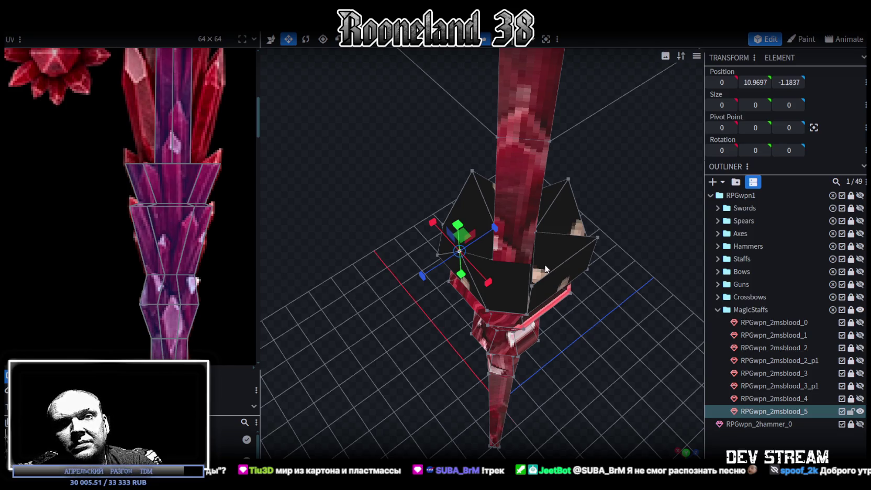
pyautogui.scroll(2, 587, 230)
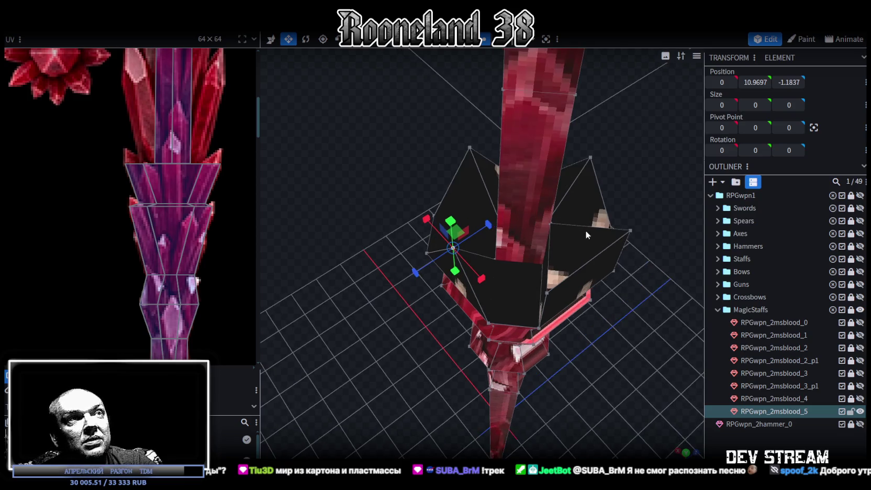
pyautogui.click(547, 290)
pyautogui.keyDown('shift'); pyautogui.click(551, 223); pyautogui.keyUp('shift')
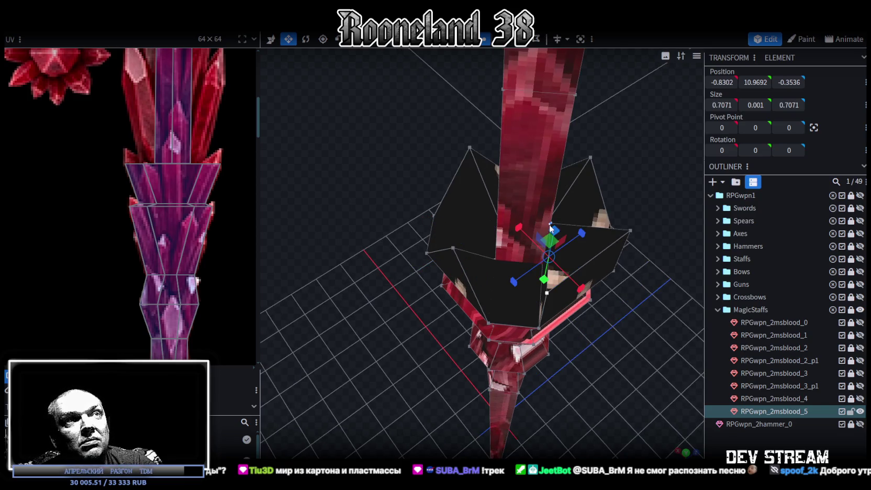
pyautogui.rightClick(550, 224)
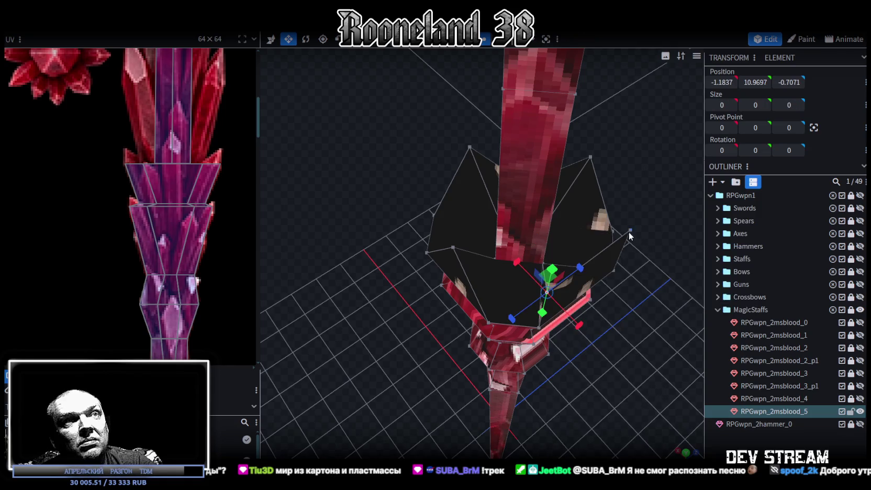
pyautogui.keyDown('shift'); pyautogui.click(629, 232); pyautogui.keyUp('shift')
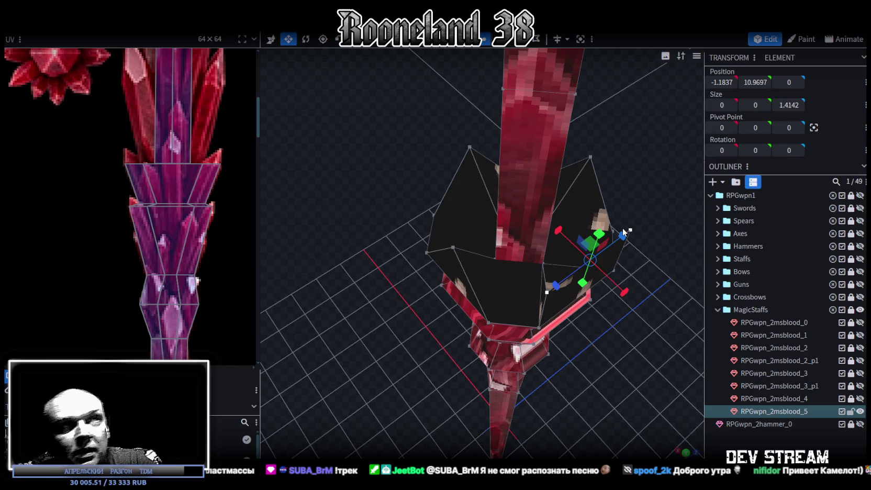
pyautogui.rightClick(630, 234)
pyautogui.moveTo(666, 254)
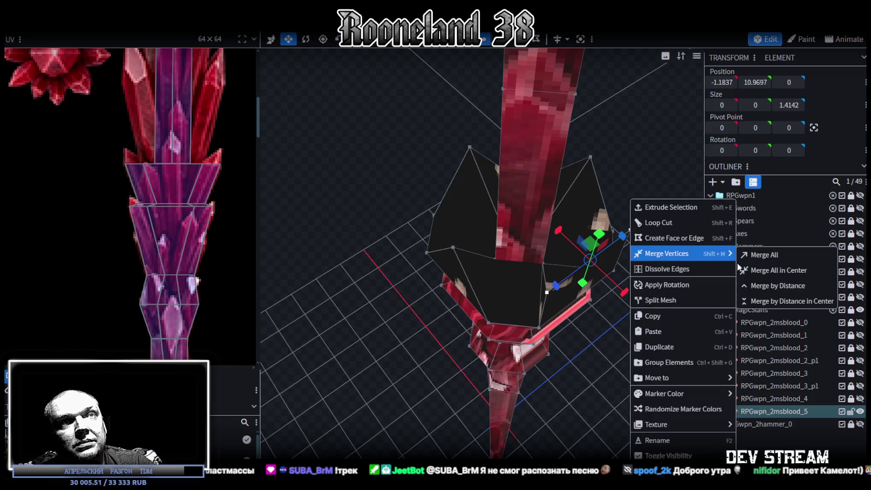
pyautogui.click(764, 270)
pyautogui.moveTo(649, 257)
pyautogui.mouseDown()
pyautogui.moveTo(561, 220)
pyautogui.moveTo(558, 188)
pyautogui.mouseUp()
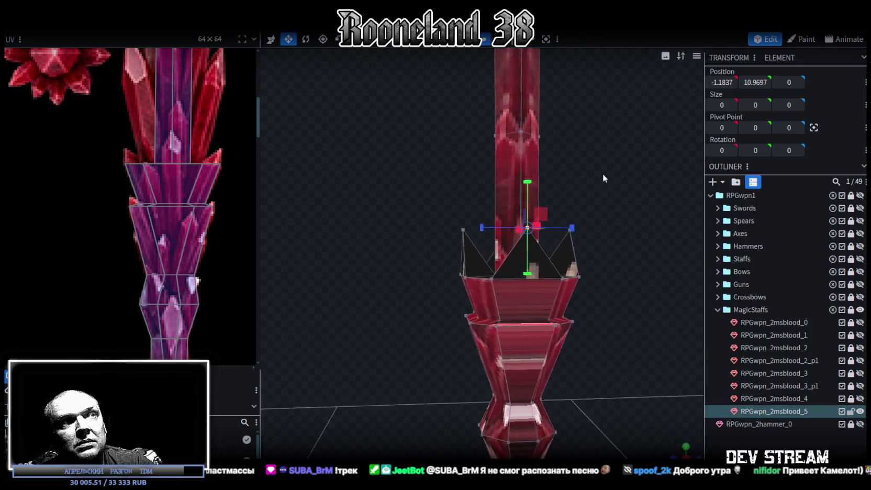
# Zoom out to show the full texture sheet and box-select the staff's crown section faces.
pyautogui.scroll(-5, 601, 174)
pyautogui.moveTo(626, 185)
pyautogui.mouseDown()
pyautogui.moveTo(452, 285)
pyautogui.moveTo(492, 283)
pyautogui.moveTo(414, 333)
pyautogui.moveTo(417, 268)
pyautogui.moveTo(414, 288)
pyautogui.moveTo(485, 256)
pyautogui.moveTo(527, 209)
pyautogui.moveTo(553, 204)
pyautogui.moveTo(543, 282)
pyautogui.moveTo(487, 210)
pyautogui.moveTo(456, 211)
pyautogui.mouseUp()
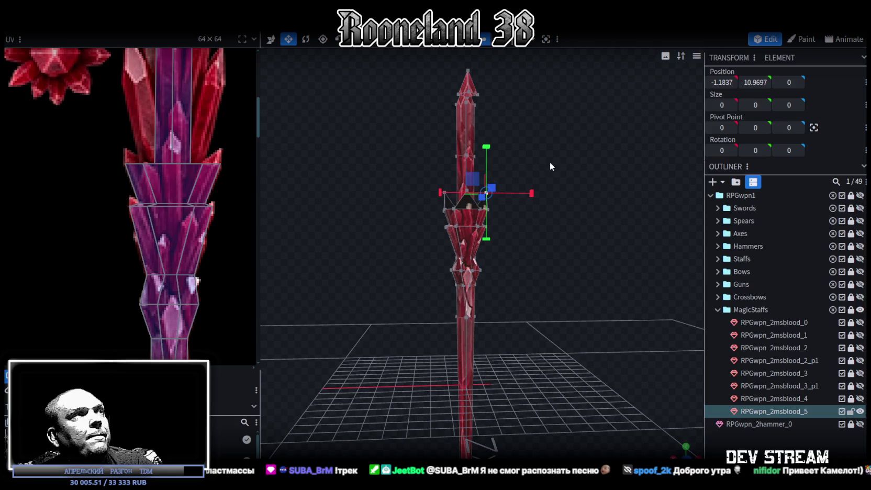
pyautogui.scroll(-2, 179, 171)
pyautogui.scroll(-2, 182, 243)
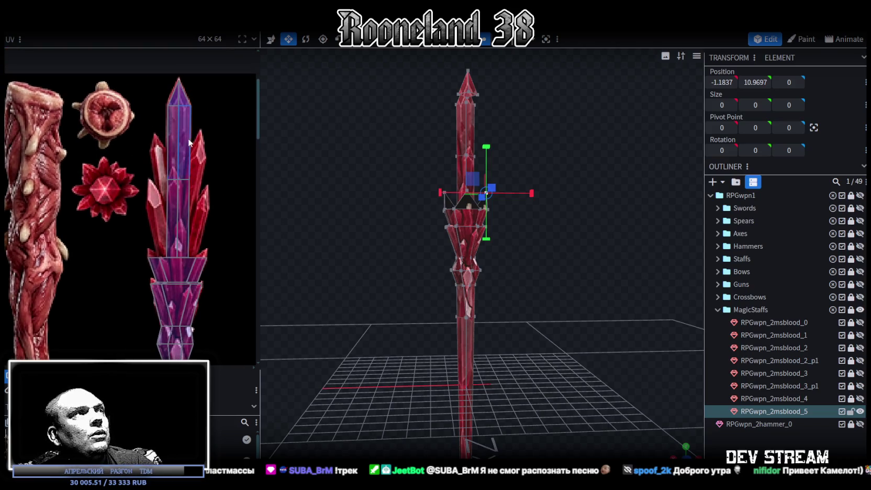
pyautogui.moveTo(480, 137)
pyautogui.mouseDown()
pyautogui.moveTo(554, 161)
pyautogui.moveTo(539, 183)
pyautogui.mouseUp()
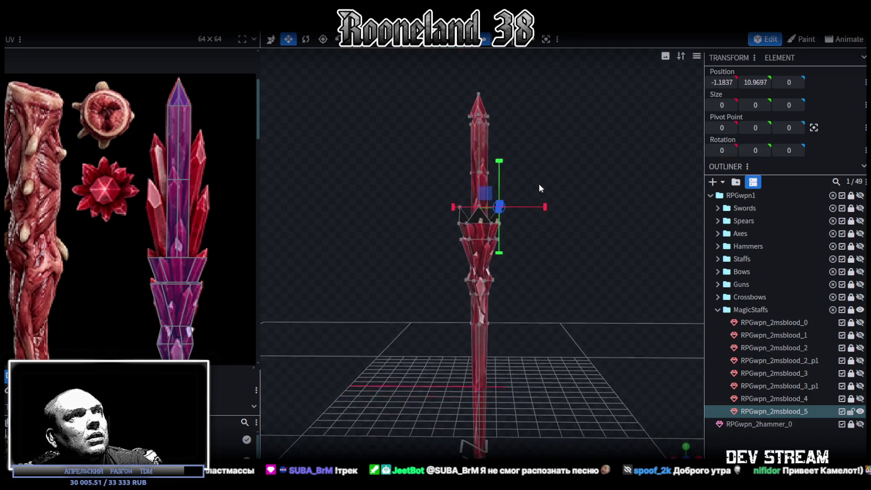
pyautogui.moveTo(413, 185)
pyautogui.mouseDown()
pyautogui.moveTo(570, 293)
pyautogui.moveTo(589, 316)
pyautogui.moveTo(421, 331)
pyautogui.moveTo(577, 385)
pyautogui.mouseUp()
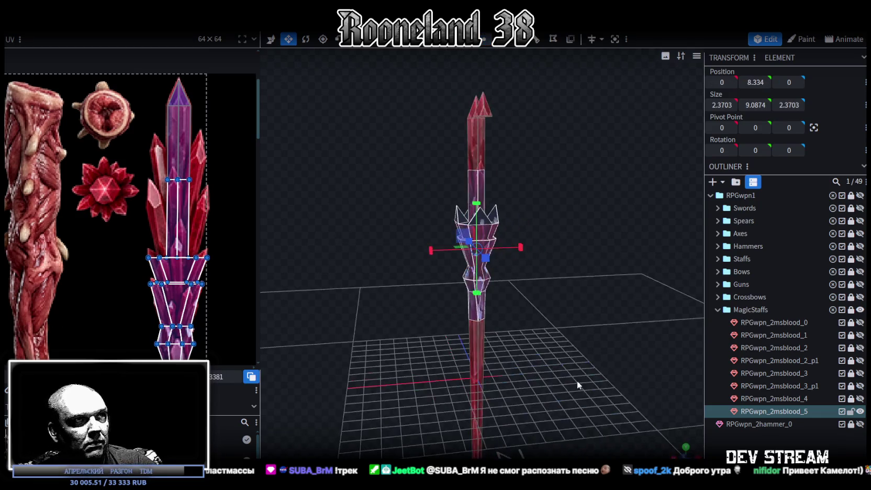
# In front view, test moving the selected UVs onto the flesh texture, then return them to the crystal.
pyautogui.press('KP_1')
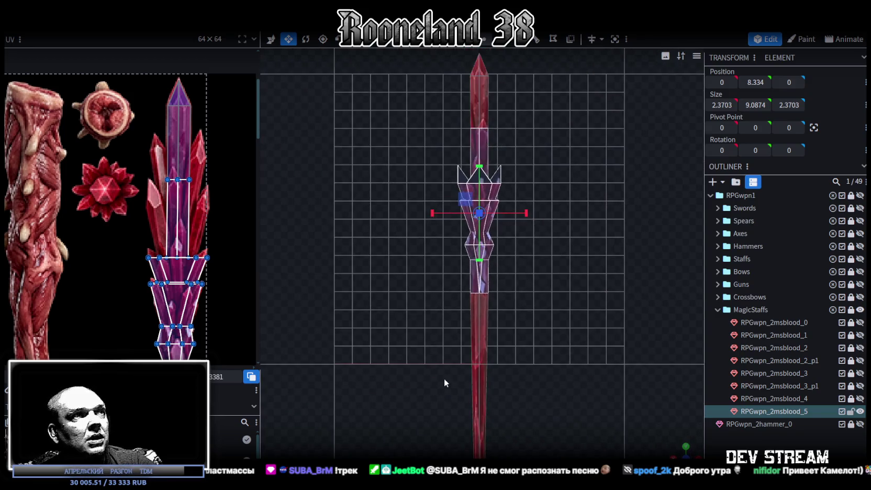
pyautogui.moveTo(177, 220); pyautogui.dragTo(40, 226)
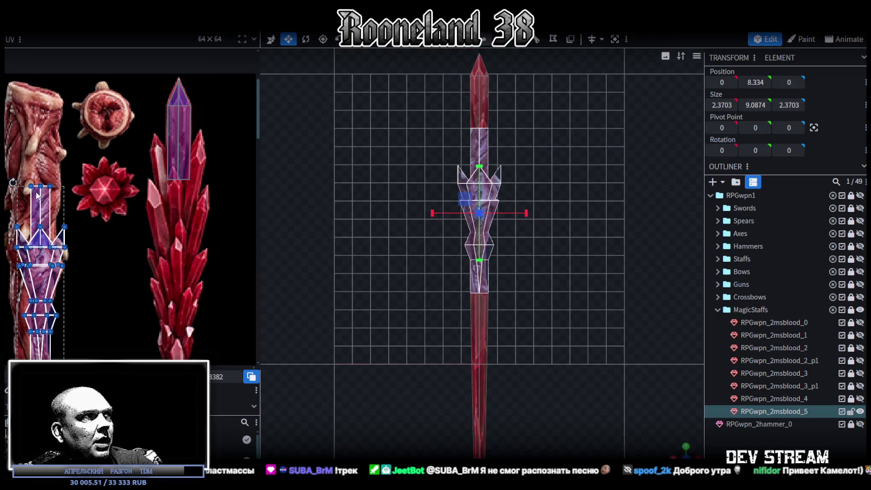
pyautogui.moveTo(37, 194); pyautogui.dragTo(175, 207)
pyautogui.scroll(3, 167, 208)
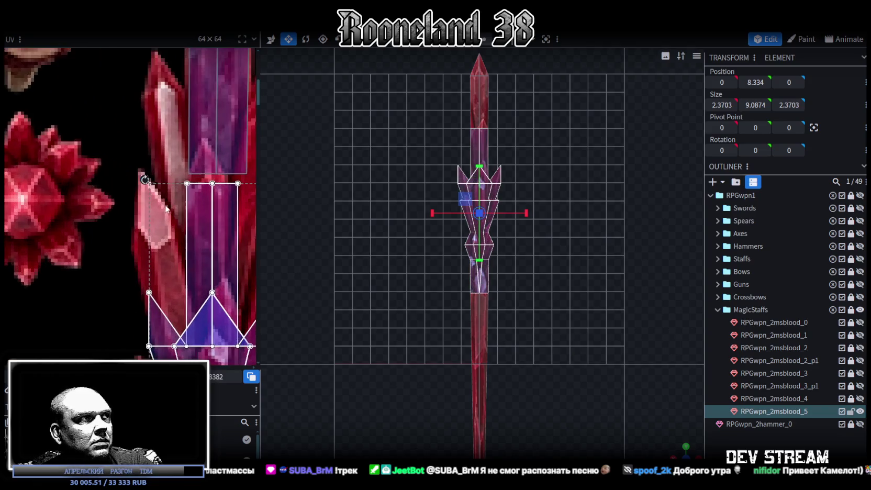
pyautogui.hotkey('ctrl', 'z')
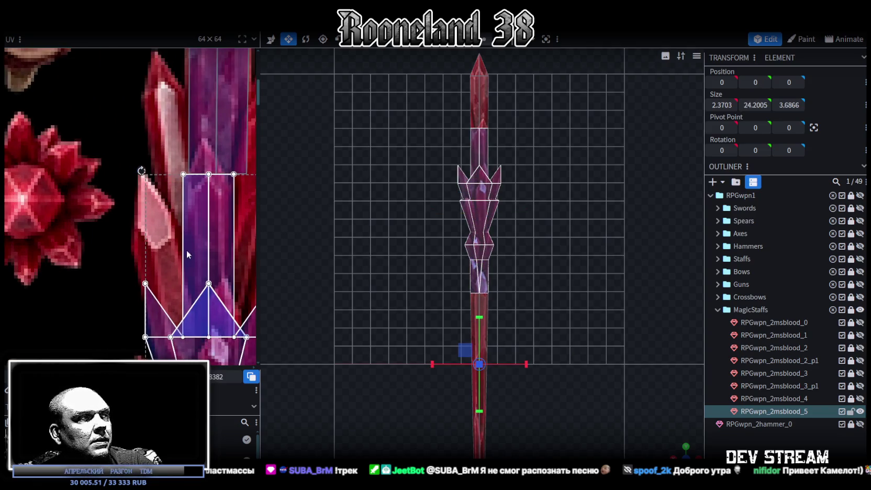
pyautogui.scroll(-3, 187, 249)
pyautogui.scroll(3, 198, 215)
# Stretch the selected shaft UVs taller over the crystal texture and nudge them slightly left.
pyautogui.moveTo(187, 160); pyautogui.dragTo(193, 268)
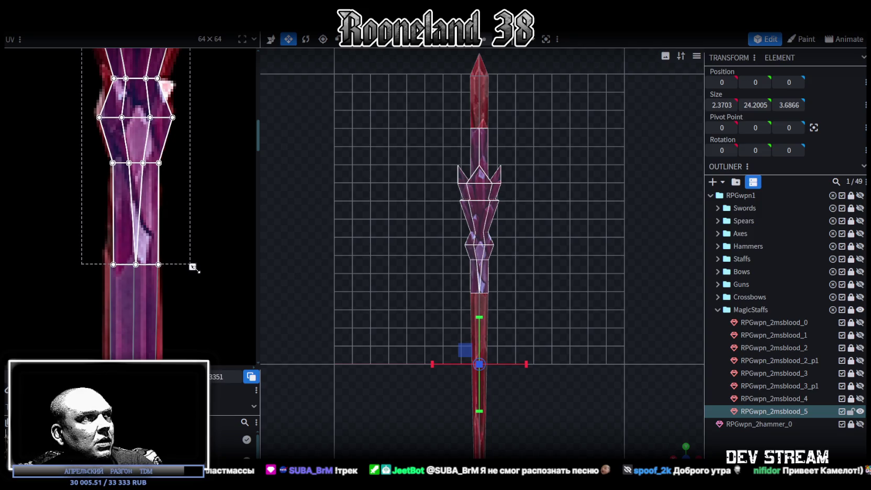
pyautogui.scroll(2, 120, 254)
pyautogui.scroll(3, 128, 242)
pyautogui.moveTo(123, 243); pyautogui.dragTo(122, 240)
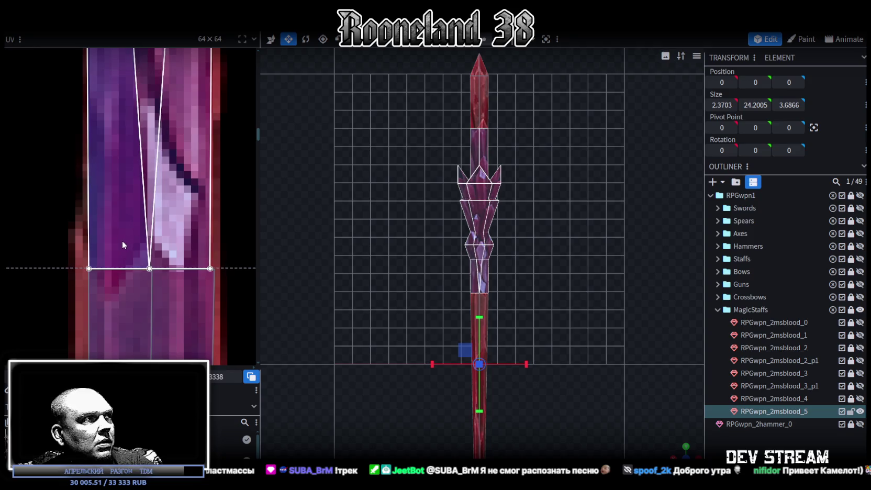
pyautogui.scroll(-1, 131, 232)
pyautogui.hscroll(1, 131, 232)
pyautogui.scroll(-1, 131, 236)
pyautogui.hscroll(1, 131, 237)
pyautogui.moveTo(238, 239); pyautogui.dragTo(247, 241)
pyautogui.moveTo(55, 219); pyautogui.dragTo(53, 218)
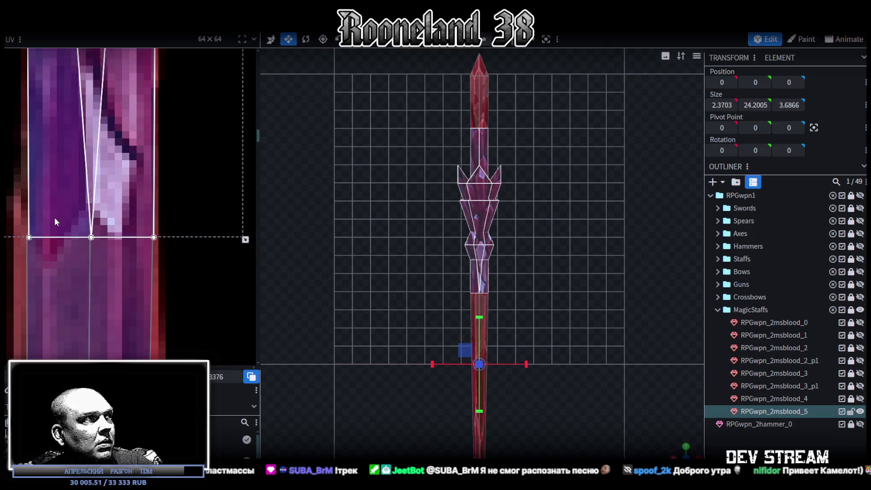
pyautogui.scroll(-3, 84, 220)
pyautogui.scroll(-2, 157, 324)
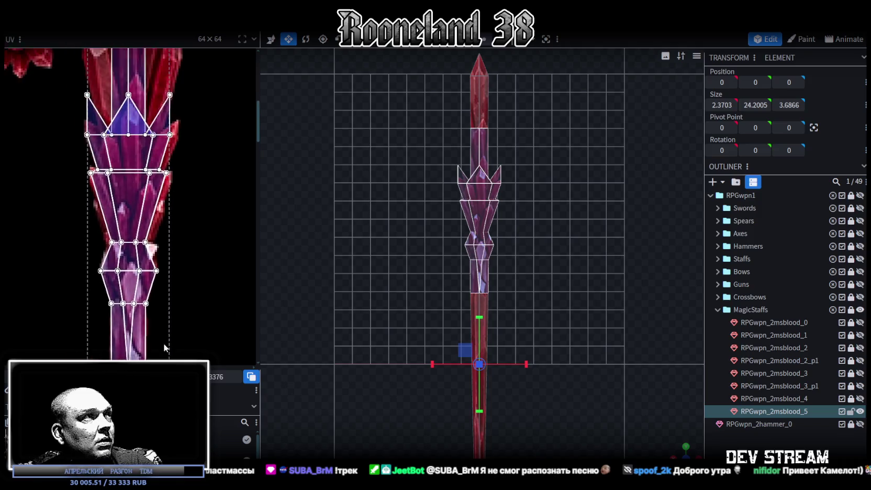
# Pan the UV layout to the crown and select its face.
pyautogui.moveTo(168, 249); pyautogui.dragTo(173, 261, button='middle')
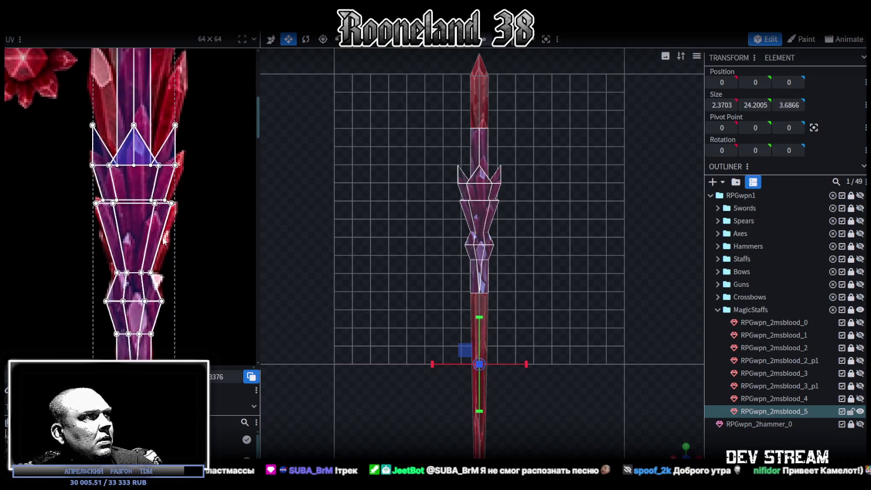
pyautogui.scroll(2, 162, 239)
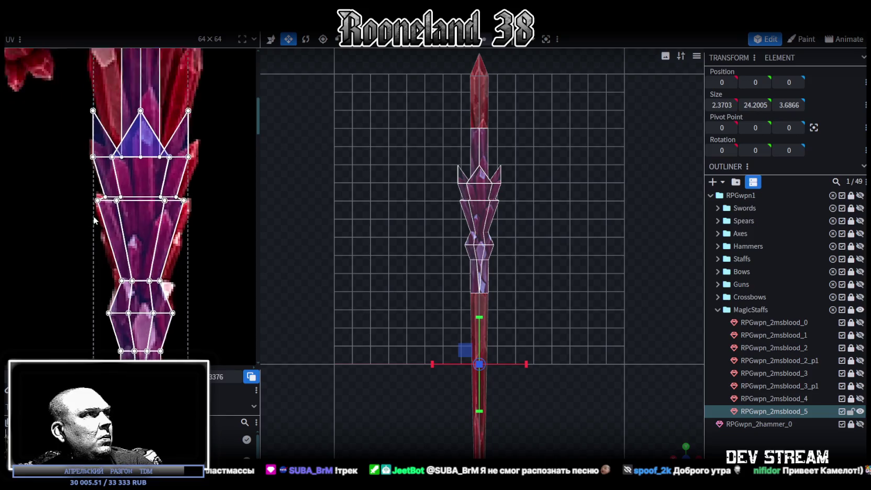
pyautogui.scroll(2, 125, 231)
pyautogui.moveTo(125, 231); pyautogui.dragTo(69, 209, button='middle')
pyautogui.moveTo(150, 241); pyautogui.dragTo(166, 270, button='middle')
pyautogui.scroll(-1, 166, 270)
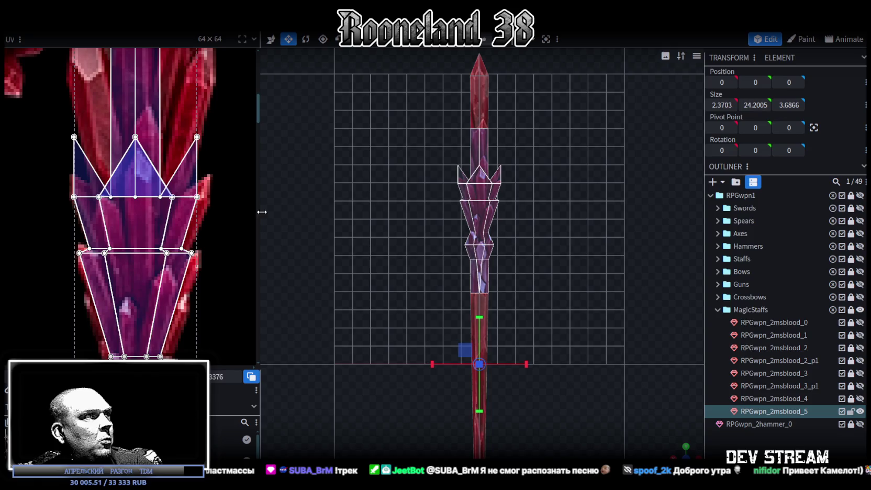
pyautogui.scroll(1, 216, 206)
pyautogui.click(162, 190)
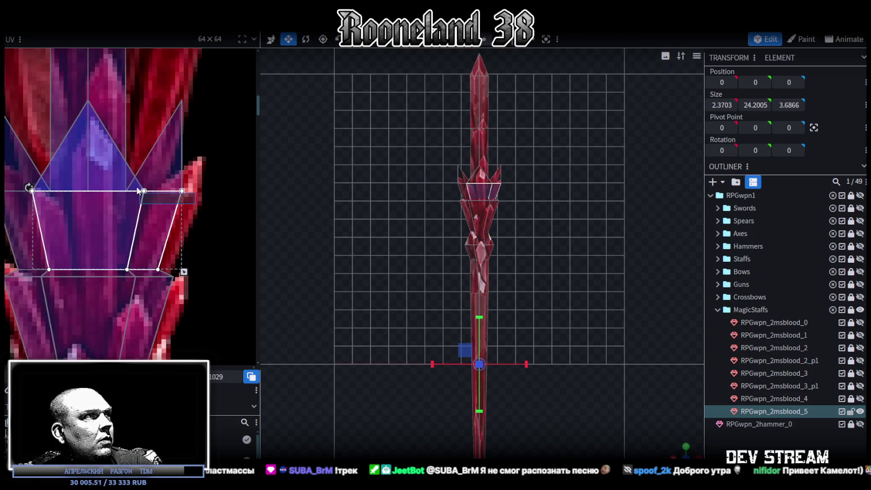
pyautogui.scroll(-1, 480, 303)
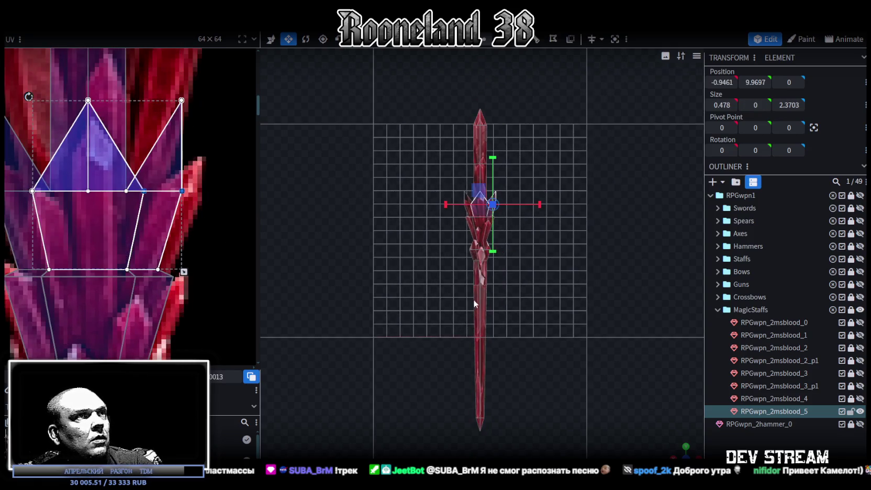
# Inspect the crown's pyramid pieces, then pick the upper pentagon face UV in front view.
pyautogui.moveTo(653, 424); pyautogui.dragTo(573, 303)
pyautogui.scroll(3, 565, 316)
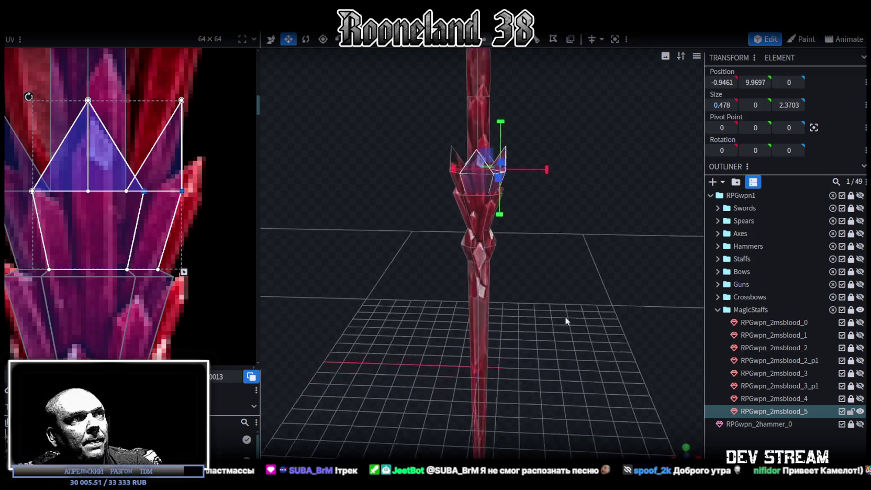
pyautogui.moveTo(529, 325)
pyautogui.mouseDown()
pyautogui.moveTo(504, 316)
pyautogui.moveTo(602, 329)
pyautogui.moveTo(501, 315)
pyautogui.moveTo(484, 329)
pyautogui.moveTo(520, 311)
pyautogui.moveTo(515, 327)
pyautogui.moveTo(510, 293)
pyautogui.mouseUp()
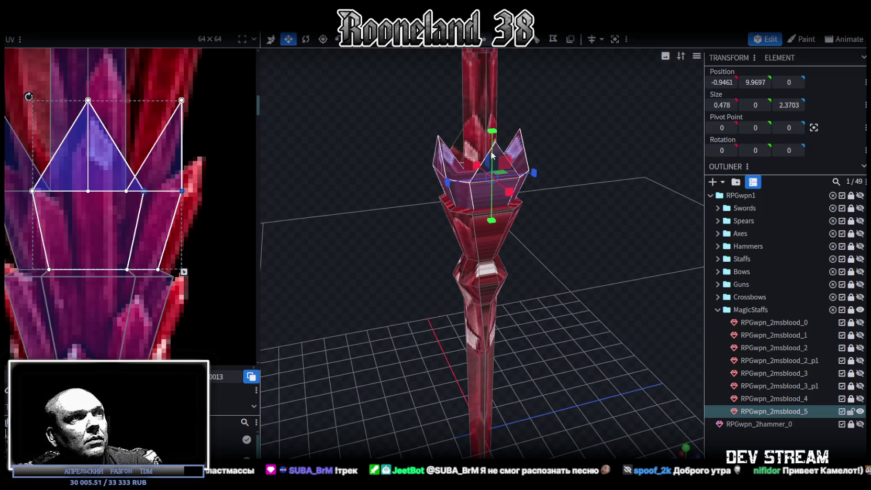
pyautogui.click(488, 240)
pyautogui.click(513, 184)
pyautogui.click(489, 272)
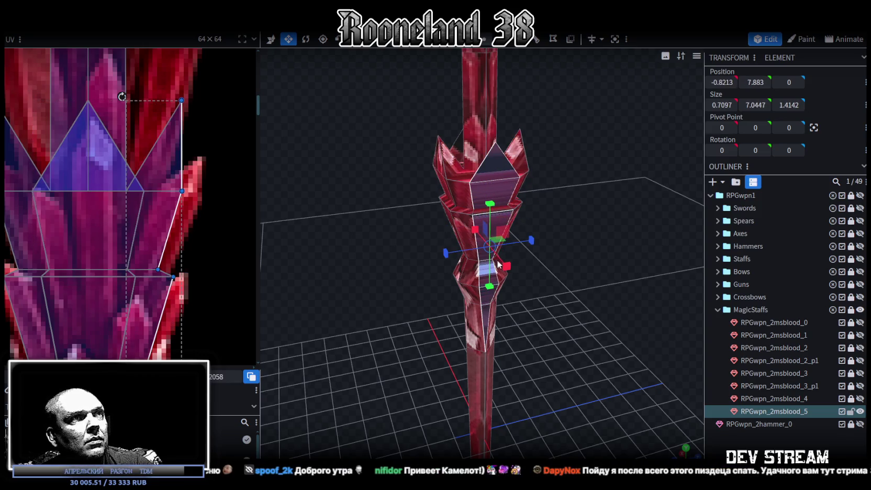
pyautogui.moveTo(502, 212); pyautogui.dragTo(495, 198)
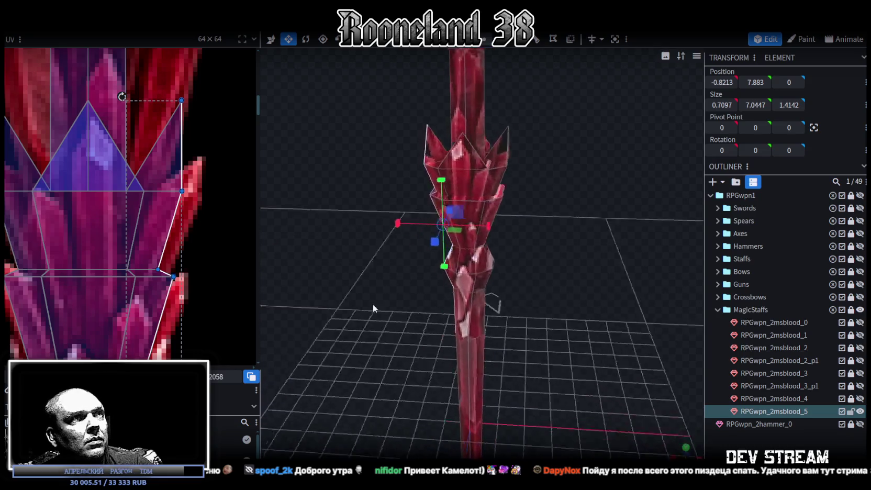
pyautogui.click(500, 177)
pyautogui.moveTo(574, 195); pyautogui.dragTo(510, 222)
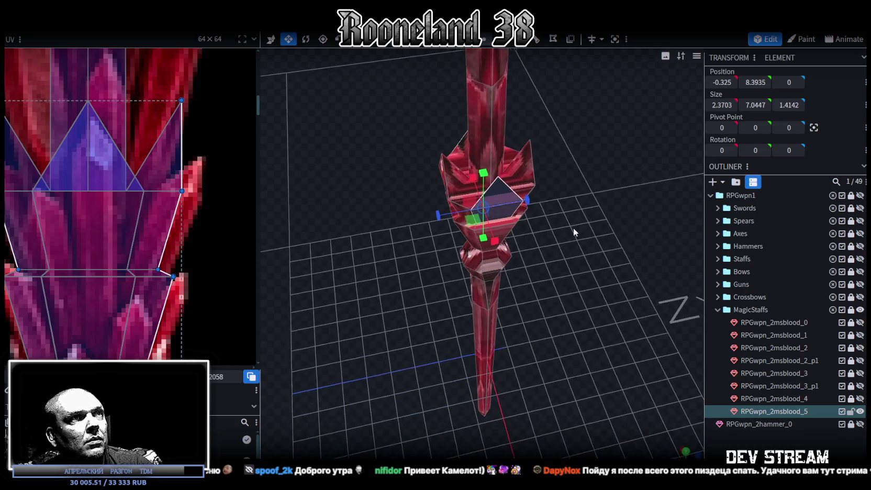
pyautogui.click(501, 224)
pyautogui.moveTo(563, 273)
pyautogui.mouseDown()
pyautogui.moveTo(612, 223)
pyautogui.moveTo(537, 202)
pyautogui.mouseUp()
pyautogui.click(505, 212)
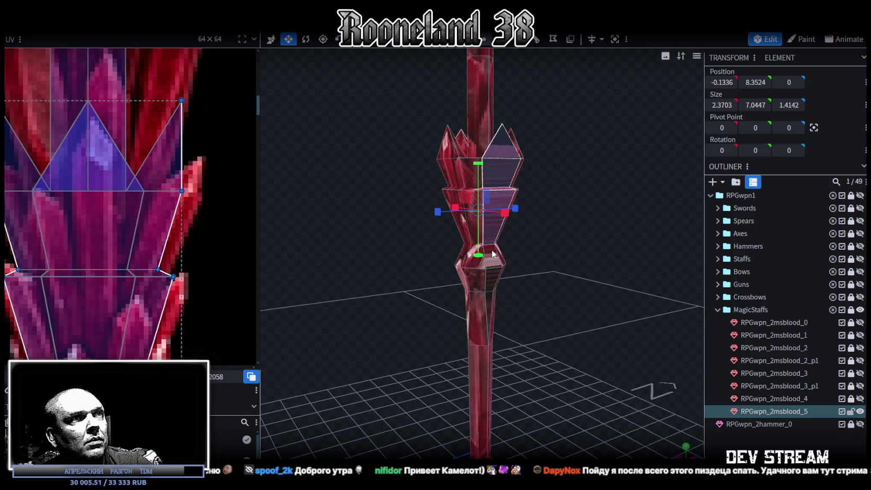
pyautogui.click(492, 285)
pyautogui.moveTo(487, 303)
pyautogui.mouseDown()
pyautogui.moveTo(573, 306)
pyautogui.moveTo(474, 306)
pyautogui.mouseUp()
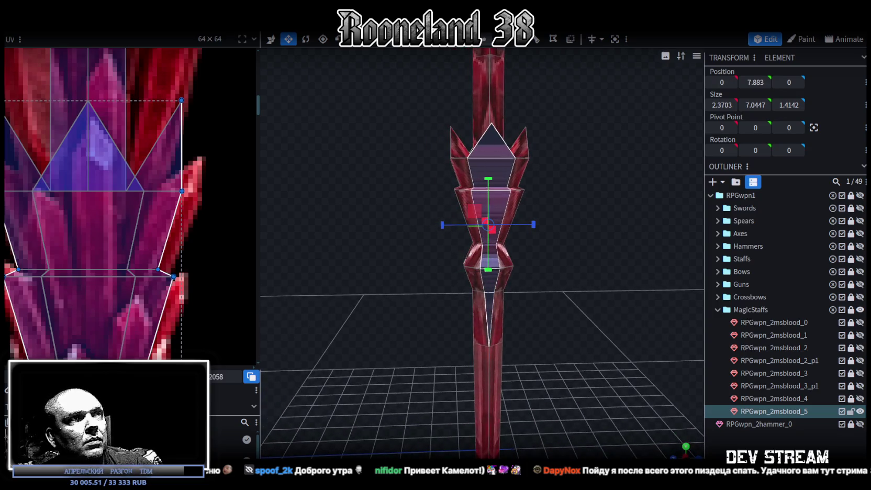
pyautogui.press('KP_1')
pyautogui.click(68, 225)
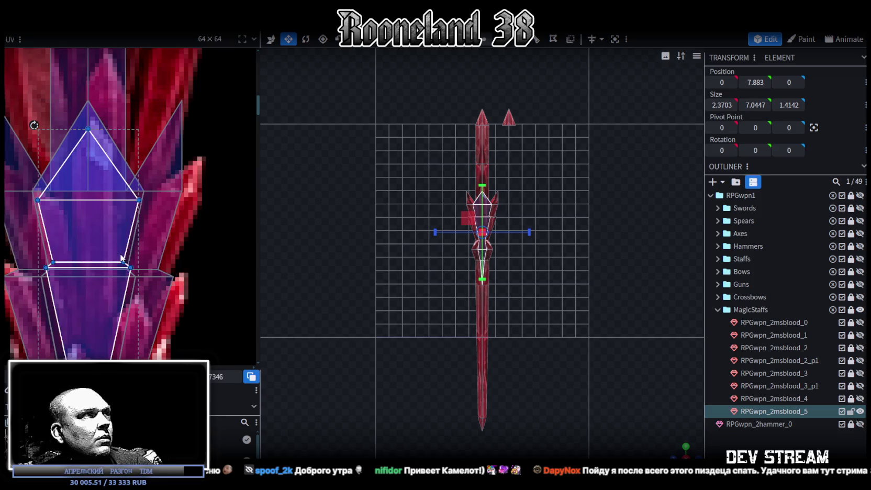
# Move the pentagon face's UV up-left onto the crystal-shard region and stretch it taller.
pyautogui.scroll(2, 54, 207)
pyautogui.scroll(1, 95, 223)
pyautogui.scroll(2, 143, 320)
pyautogui.moveTo(142, 320)
pyautogui.mouseDown()
pyautogui.moveTo(130, 304)
pyautogui.moveTo(129, 264)
pyautogui.mouseUp()
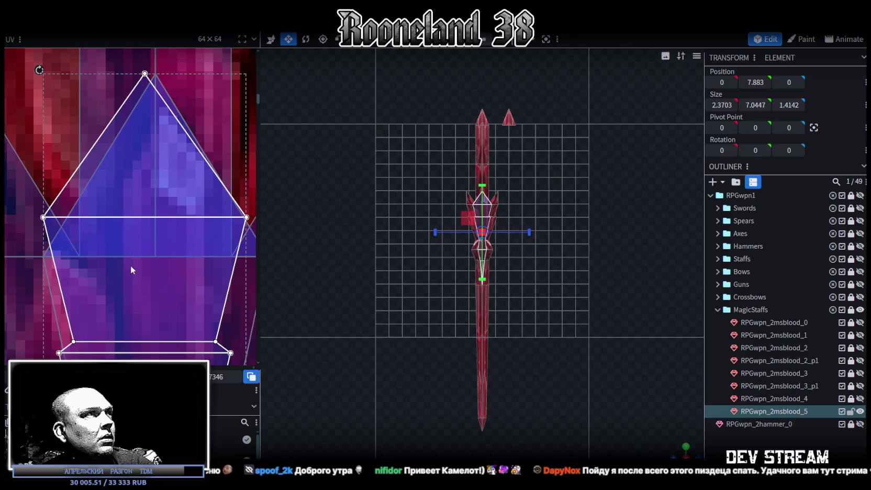
pyautogui.scroll(-2, 131, 265)
pyautogui.scroll(-3, 157, 295)
pyautogui.scroll(-1, 199, 298)
pyautogui.scroll(2, 200, 297)
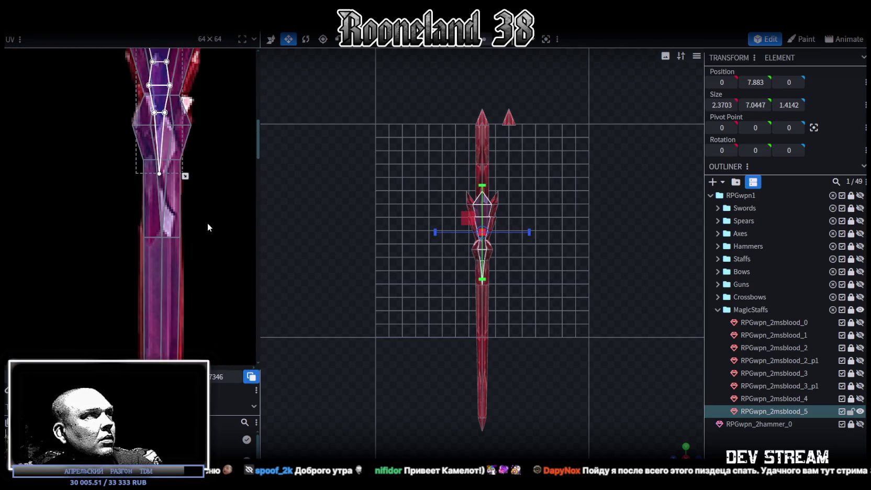
pyautogui.scroll(2, 194, 293)
pyautogui.scroll(2, 190, 295)
pyautogui.moveTo(189, 295); pyautogui.dragTo(184, 315)
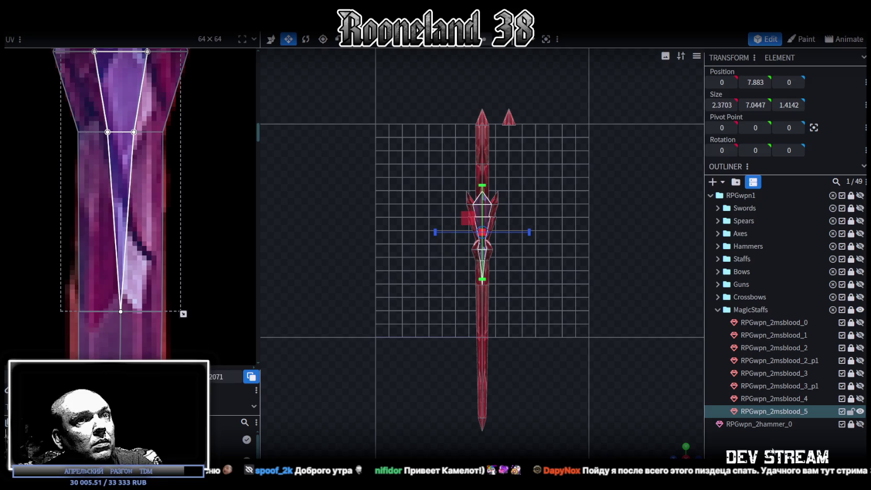
pyautogui.press('Escape')
# Orbit and zoom around the staff to review the newly textured crown spikes.
pyautogui.scroll(3, 482, 262)
pyautogui.moveTo(674, 452)
pyautogui.mouseDown()
pyautogui.moveTo(423, 288)
pyautogui.moveTo(349, 284)
pyautogui.moveTo(375, 259)
pyautogui.moveTo(536, 270)
pyautogui.moveTo(573, 260)
pyautogui.moveTo(553, 267)
pyautogui.moveTo(542, 247)
pyautogui.moveTo(524, 262)
pyautogui.mouseUp()
pyautogui.moveTo(596, 280)
pyautogui.mouseDown()
pyautogui.moveTo(438, 283)
pyautogui.moveTo(418, 244)
pyautogui.moveTo(430, 242)
pyautogui.mouseUp()
pyautogui.click(477, 240)
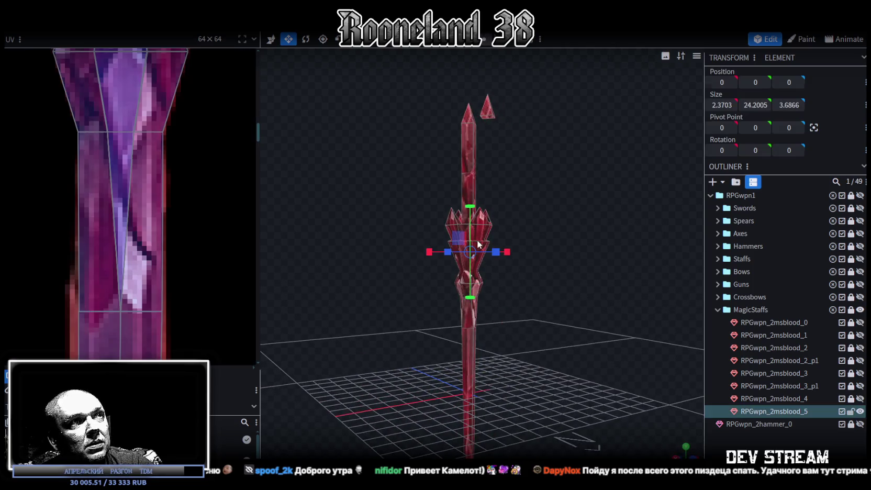
pyautogui.scroll(3, 539, 237)
pyautogui.moveTo(539, 237); pyautogui.dragTo(537, 226)
pyautogui.scroll(2, 547, 224)
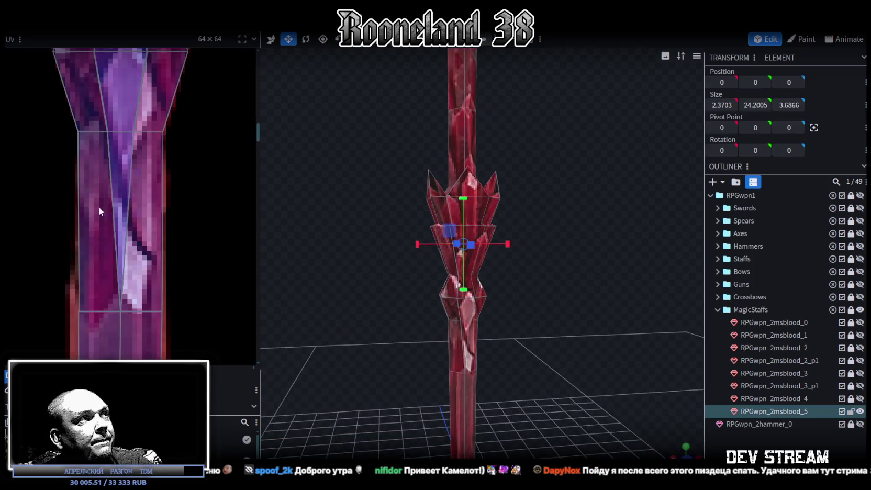
pyautogui.scroll(-3, 98, 207)
pyautogui.scroll(-2, 98, 207)
pyautogui.scroll(1, 562, 283)
pyautogui.moveTo(562, 283)
pyautogui.mouseDown()
pyautogui.moveTo(605, 305)
pyautogui.moveTo(587, 280)
pyautogui.moveTo(430, 160)
pyautogui.mouseUp()
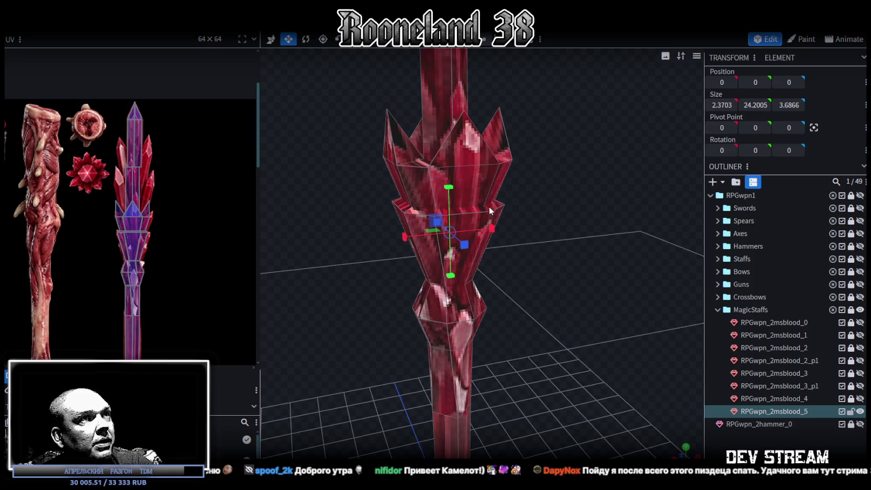
pyautogui.moveTo(537, 246)
pyautogui.mouseDown()
pyautogui.moveTo(581, 222)
pyautogui.moveTo(606, 241)
pyautogui.moveTo(432, 204)
pyautogui.mouseUp()
pyautogui.scroll(2, 103, 203)
pyautogui.scroll(2, 160, 211)
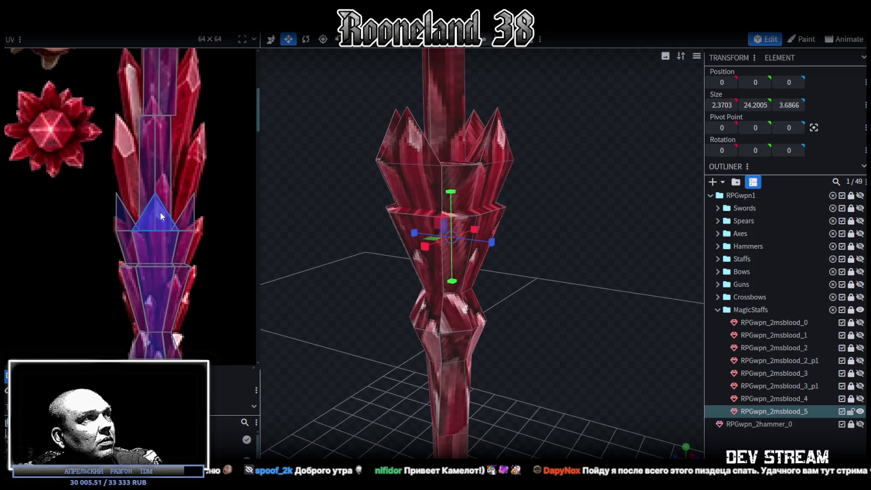
pyautogui.moveTo(525, 284)
pyautogui.mouseDown()
pyautogui.moveTo(533, 250)
pyautogui.moveTo(335, 266)
pyautogui.moveTo(350, 279)
pyautogui.moveTo(410, 287)
pyautogui.mouseUp()
pyautogui.scroll(-3, 410, 287)
pyautogui.moveTo(520, 247)
pyautogui.mouseDown()
pyautogui.moveTo(503, 174)
pyautogui.moveTo(486, 181)
pyautogui.mouseUp()
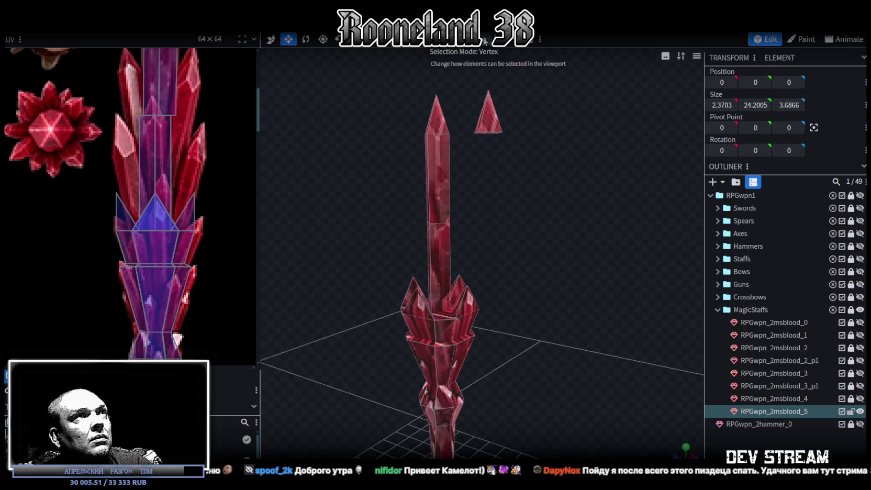
# Extrude the loose cone's base near the tip and lower it by one unit.
pyautogui.click(487, 118)
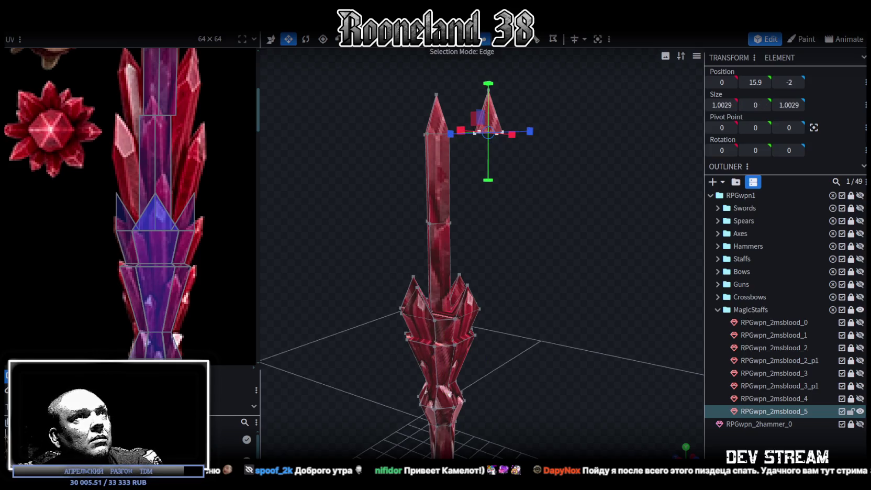
pyautogui.press('e')
pyautogui.moveTo(546, 228)
pyautogui.mouseDown()
pyautogui.moveTo(508, 260)
pyautogui.moveTo(554, 260)
pyautogui.moveTo(535, 255)
pyautogui.mouseUp()
pyautogui.press('v')
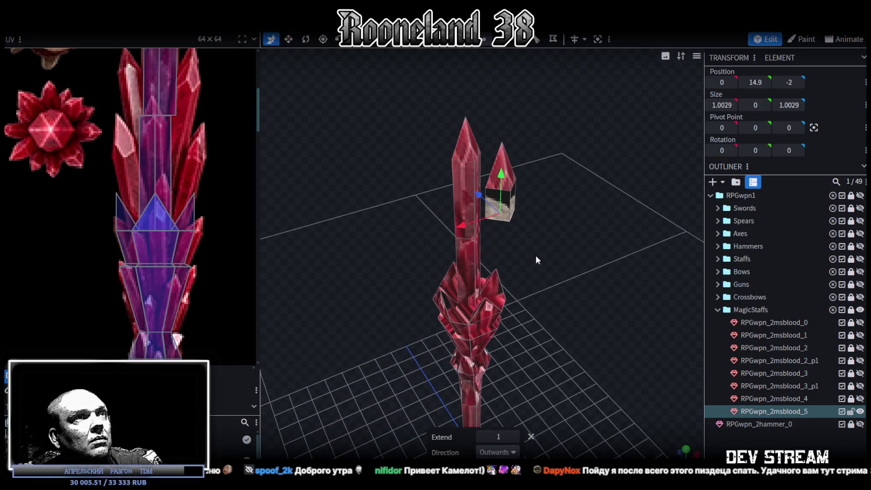
pyautogui.press('s')
pyautogui.moveTo(527, 312); pyautogui.dragTo(580, 254)
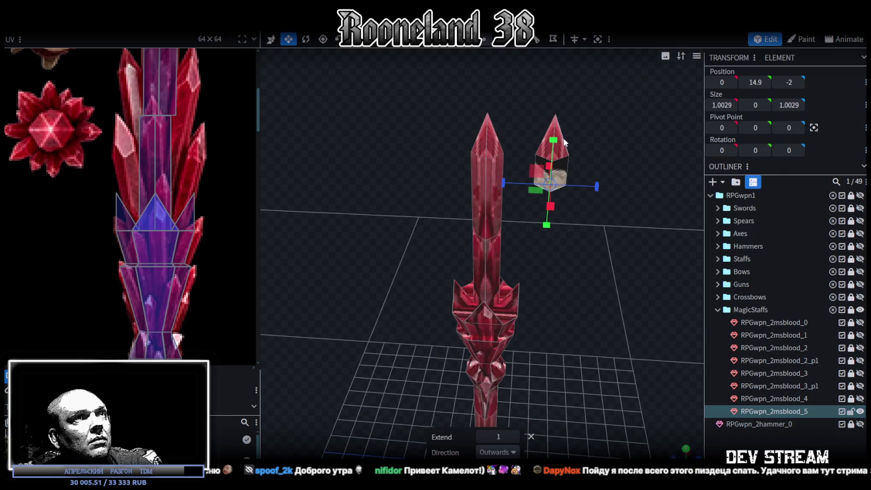
pyautogui.press('v')
pyautogui.moveTo(554, 147); pyautogui.dragTo(555, 176)
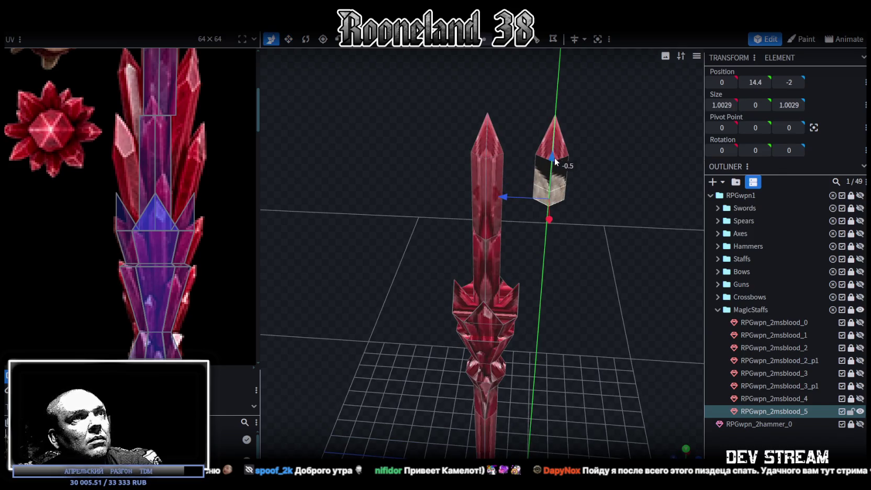
# Try narrowing the shard's lower section, undo it, and check the 3.25-tall shard in front view.
pyautogui.press('s')
pyautogui.moveTo(585, 275); pyautogui.dragTo(568, 272)
pyautogui.moveTo(528, 243); pyautogui.dragTo(525, 240)
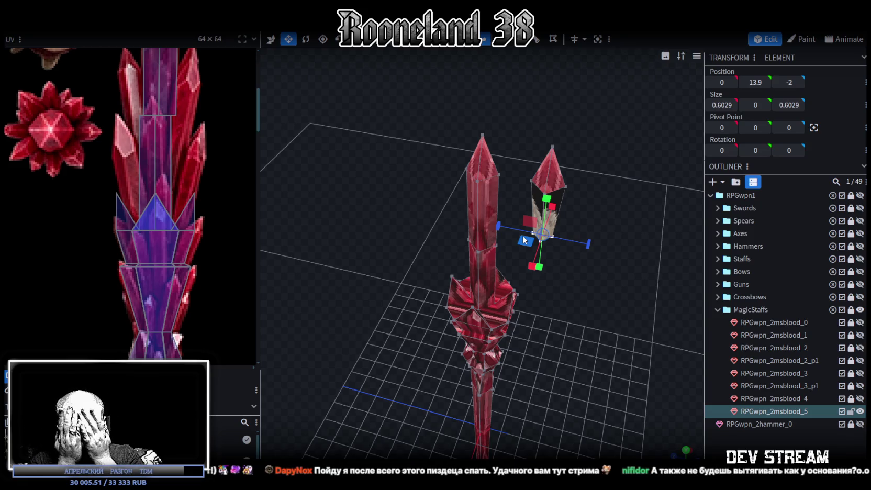
pyautogui.moveTo(485, 218)
pyautogui.mouseDown()
pyautogui.moveTo(624, 351)
pyautogui.moveTo(605, 263)
pyautogui.moveTo(568, 266)
pyautogui.moveTo(497, 51)
pyautogui.mouseUp()
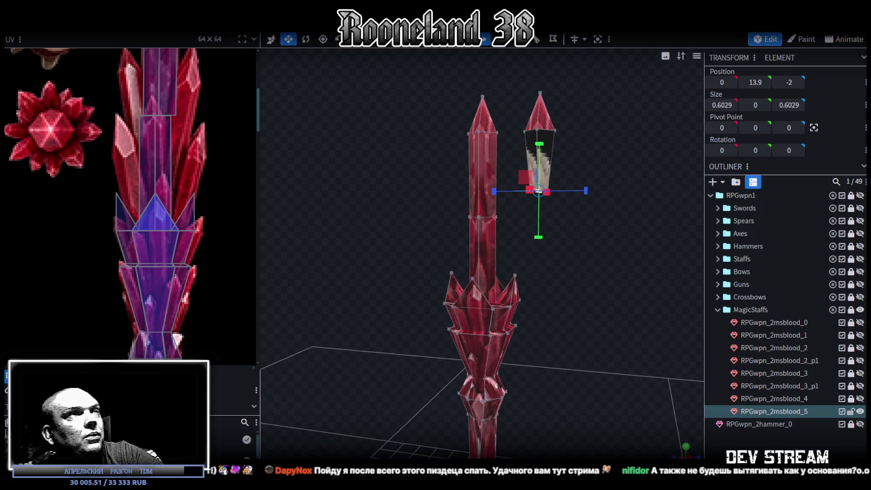
pyautogui.moveTo(546, 127)
pyautogui.mouseDown()
pyautogui.moveTo(571, 159)
pyautogui.moveTo(519, 248)
pyautogui.moveTo(337, 248)
pyautogui.moveTo(465, 231)
pyautogui.moveTo(669, 410)
pyautogui.mouseUp()
pyautogui.hotkey('ctrl', 'z')
pyautogui.press('KP_1')
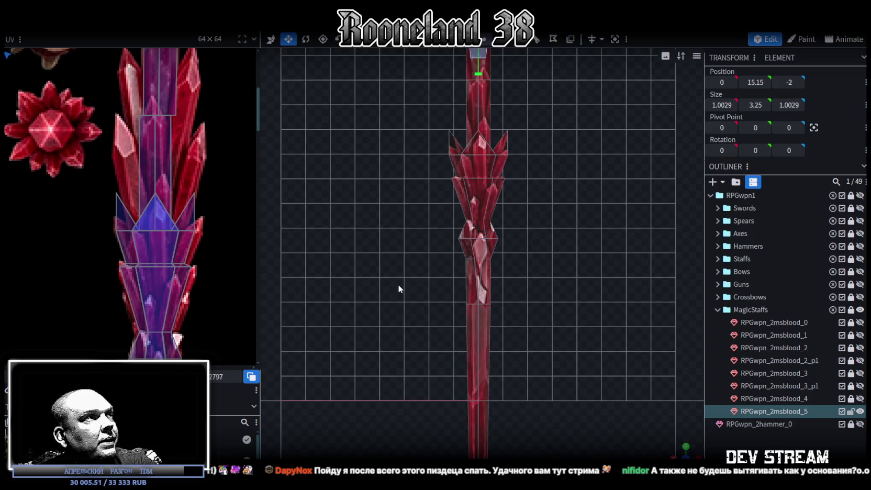
# Drag the staff tip's UV face off the skull area onto the crystal staff art.
pyautogui.scroll(-3, 400, 289)
pyautogui.scroll(-3, 146, 284)
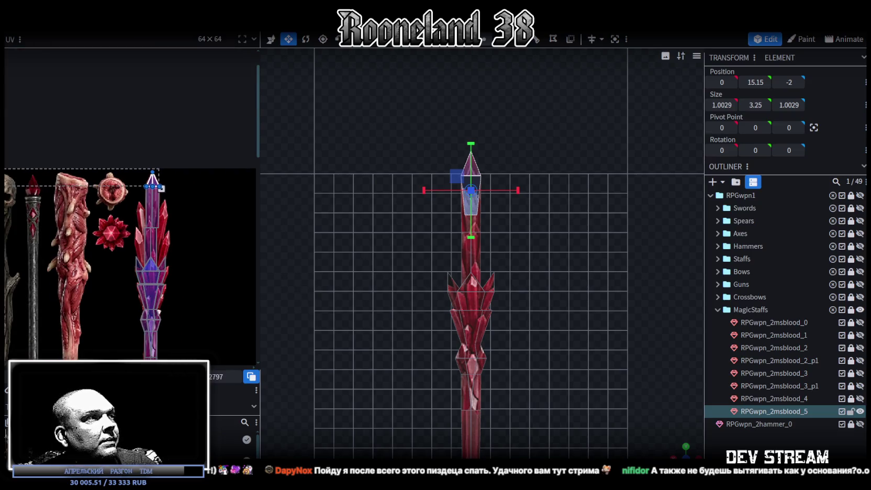
pyautogui.moveTo(152, 180); pyautogui.dragTo(13, 183)
pyautogui.scroll(2, 104, 210)
pyautogui.scroll(-2, 104, 179)
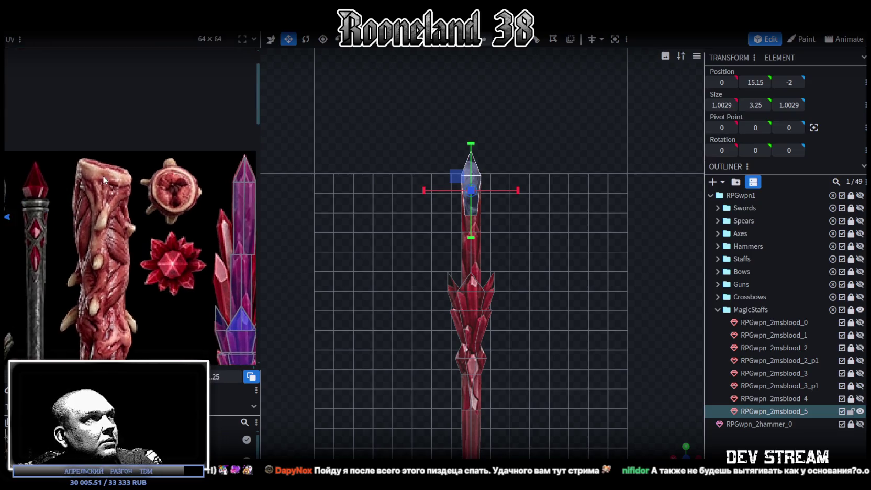
pyautogui.moveTo(46, 207); pyautogui.dragTo(157, 215)
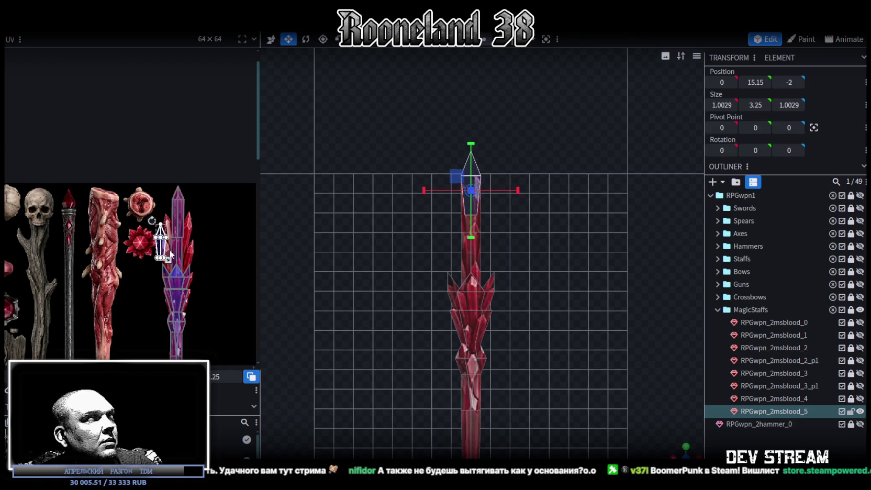
pyautogui.scroll(2, 157, 214)
pyautogui.scroll(2, 157, 215)
# Tilt, shrink and nudge the tip's UV to fit a slanted pale crystal, then select the tip crystal.
pyautogui.moveTo(132, 173); pyautogui.dragTo(121, 177)
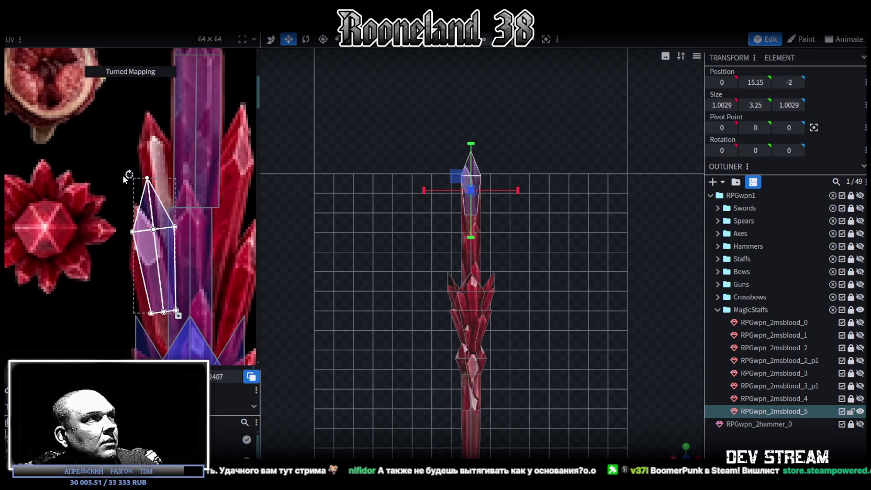
pyautogui.moveTo(165, 259); pyautogui.dragTo(160, 289)
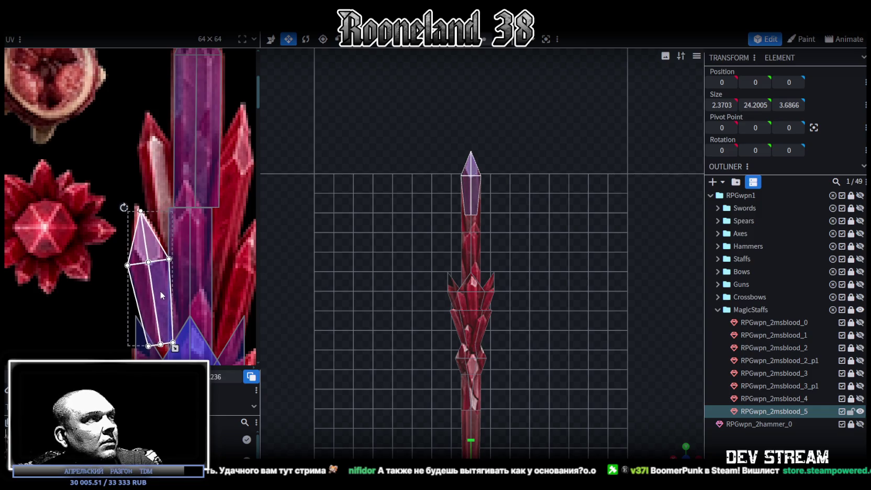
pyautogui.moveTo(124, 206); pyautogui.dragTo(122, 207)
pyautogui.moveTo(158, 282); pyautogui.dragTo(162, 279)
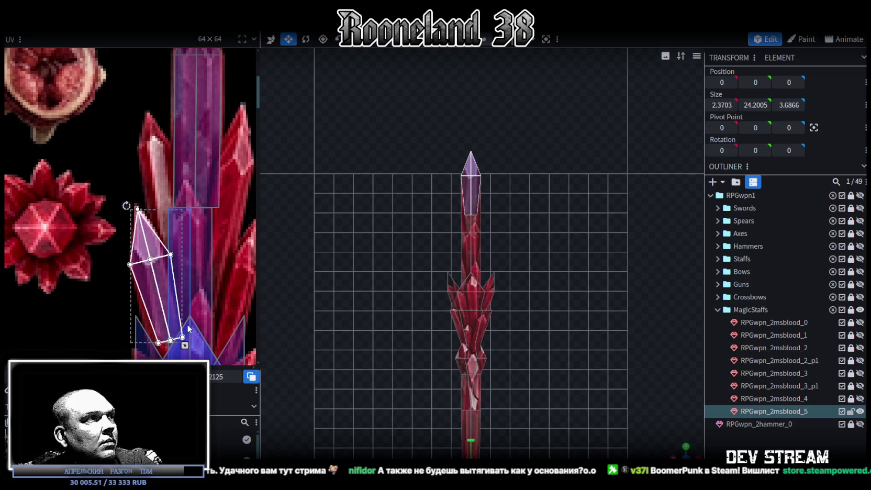
pyautogui.moveTo(184, 344); pyautogui.dragTo(177, 343)
pyautogui.moveTo(166, 299); pyautogui.dragTo(166, 302)
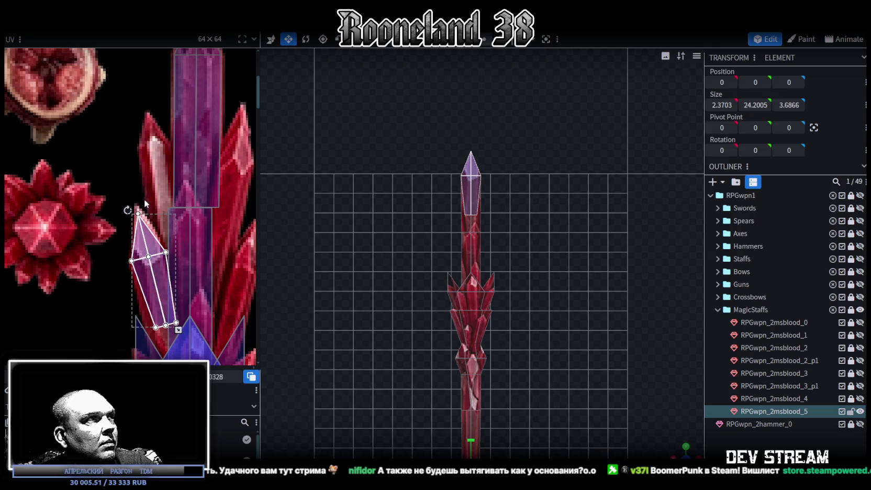
pyautogui.moveTo(128, 210); pyautogui.dragTo(128, 209)
pyautogui.moveTo(168, 273); pyautogui.dragTo(163, 277)
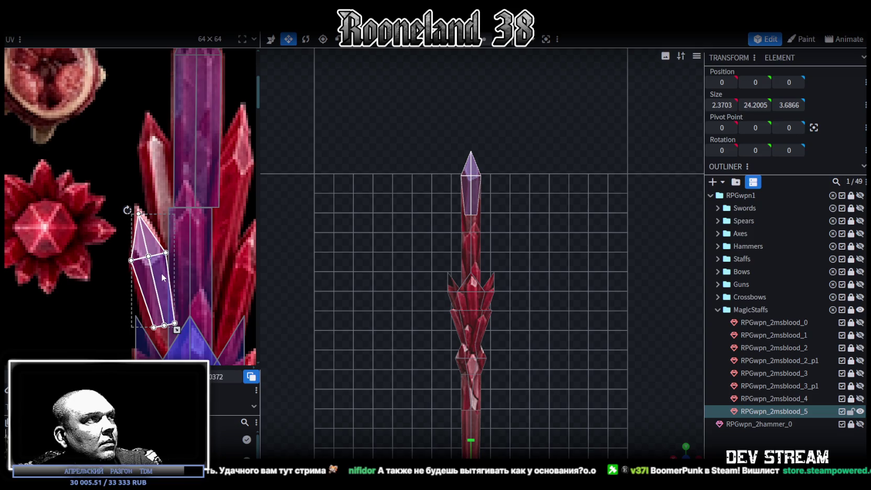
pyautogui.scroll(2, 474, 296)
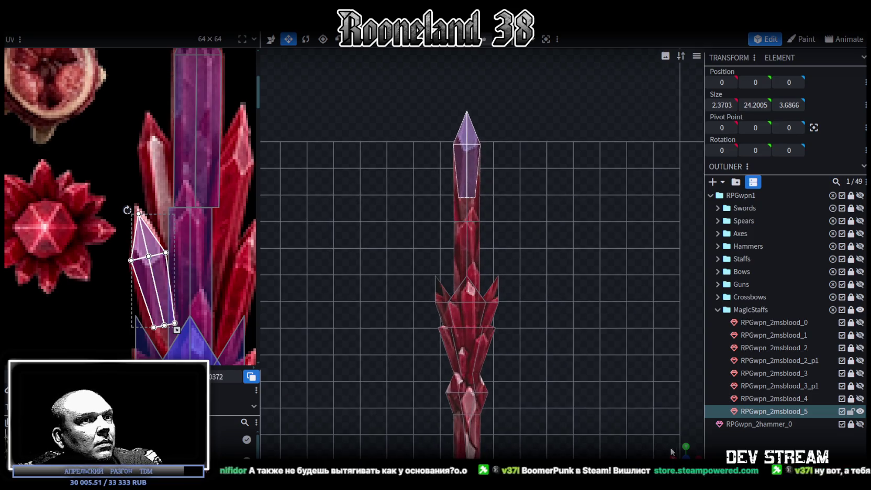
pyautogui.moveTo(675, 453); pyautogui.dragTo(434, 179)
pyautogui.click(435, 179)
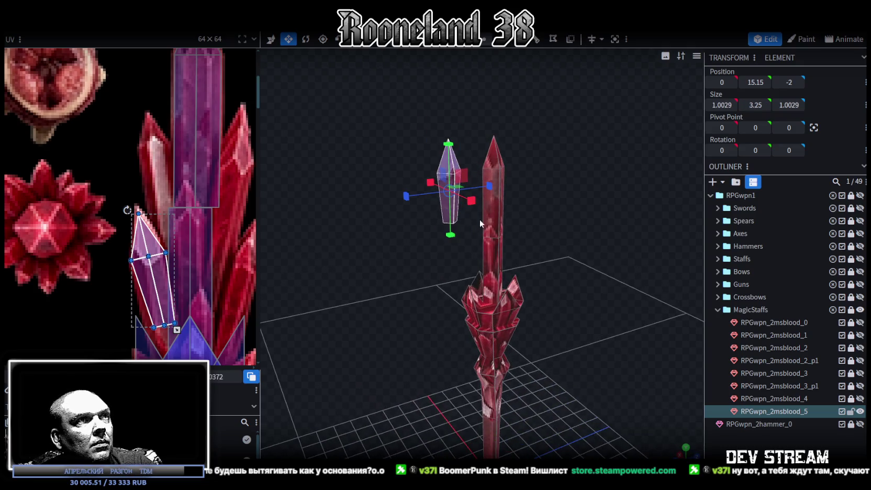
# Paste a copy of the tip crystal and lower it toward the crown.
pyautogui.rightClick(539, 253)
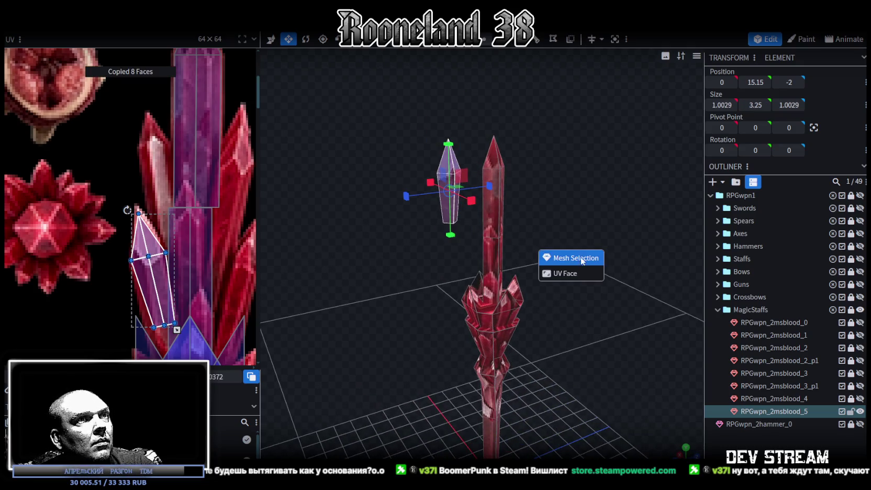
pyautogui.click(529, 301)
pyautogui.moveTo(529, 301)
pyautogui.mouseDown()
pyautogui.moveTo(597, 296)
pyautogui.moveTo(538, 279)
pyautogui.moveTo(542, 265)
pyautogui.mouseUp()
pyautogui.press('v')
pyautogui.moveTo(454, 157); pyautogui.dragTo(463, 272)
pyautogui.press('v')
pyautogui.moveTo(570, 307)
pyautogui.mouseDown()
pyautogui.moveTo(364, 380)
pyautogui.moveTo(415, 366)
pyautogui.moveTo(402, 378)
pyautogui.moveTo(453, 391)
pyautogui.mouseUp()
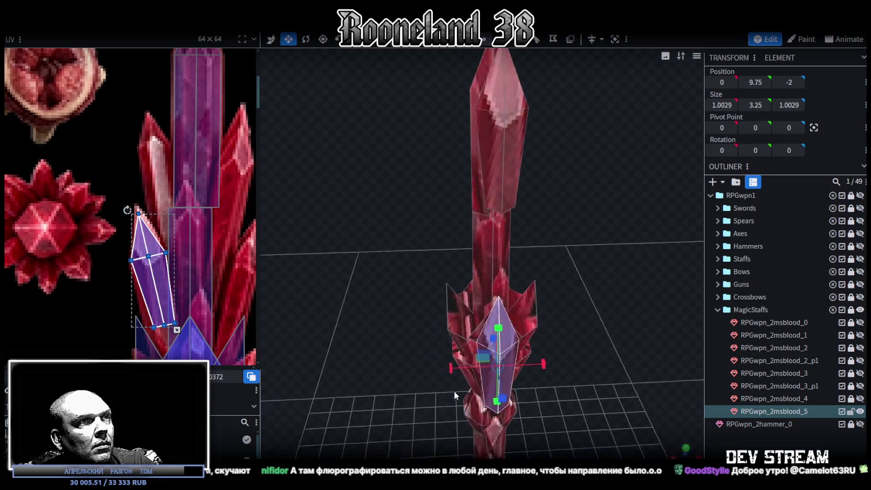
pyautogui.scroll(2, 470, 338)
# Shrink the crystal copy to 2.25 tall and about 0.5 wide.
pyautogui.moveTo(586, 334); pyautogui.dragTo(523, 335)
pyautogui.moveTo(461, 301); pyautogui.dragTo(464, 329)
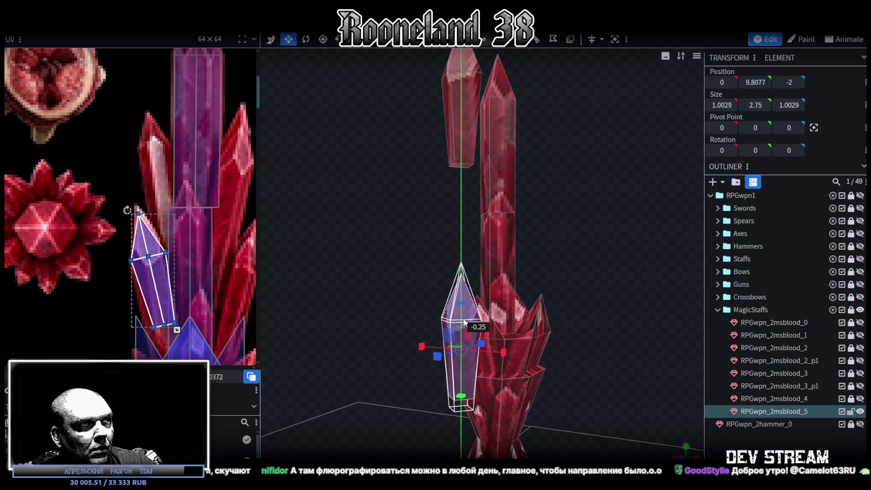
pyautogui.moveTo(470, 366); pyautogui.dragTo(575, 390)
pyautogui.moveTo(547, 364)
pyautogui.mouseDown()
pyautogui.moveTo(537, 361)
pyautogui.moveTo(637, 386)
pyautogui.moveTo(421, 260)
pyautogui.mouseUp()
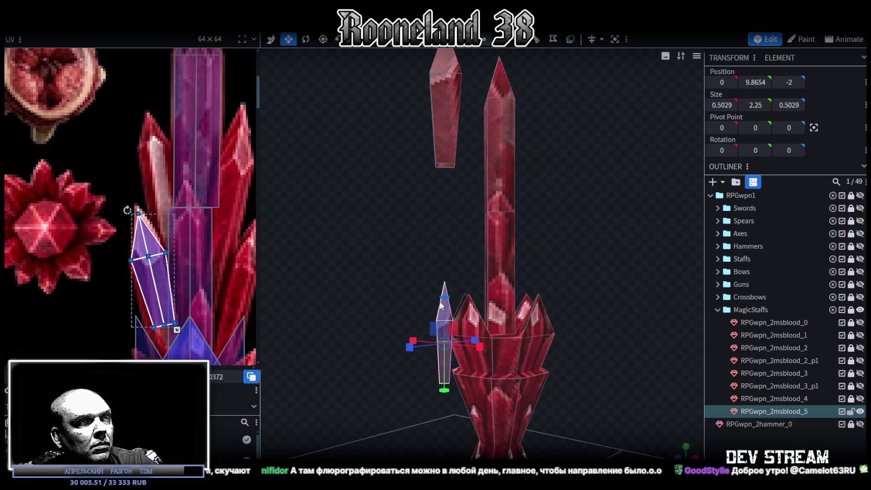
# Tilt the slim shard outward from the crown.
pyautogui.press('v')
pyautogui.moveTo(410, 248); pyautogui.dragTo(397, 253)
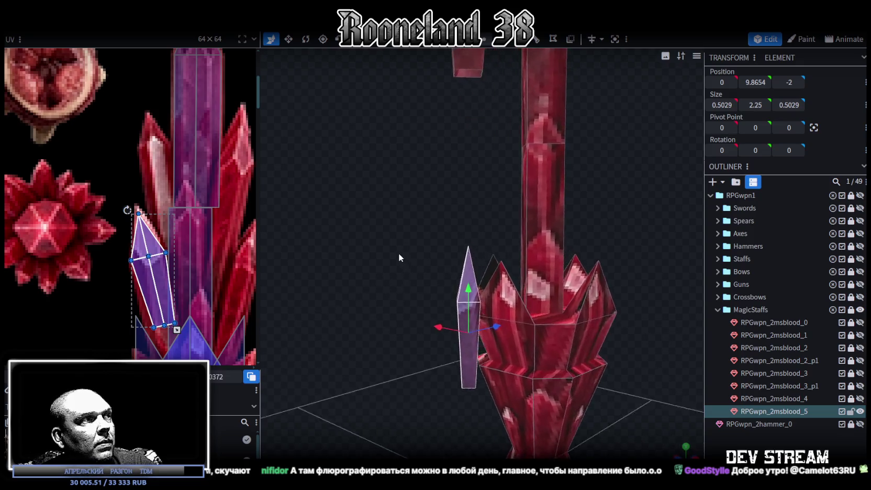
pyautogui.scroll(-2, 166, 278)
pyautogui.scroll(-2, 166, 277)
pyautogui.moveTo(380, 341)
pyautogui.mouseDown()
pyautogui.moveTo(521, 323)
pyautogui.moveTo(566, 357)
pyautogui.mouseUp()
pyautogui.press('r')
pyautogui.moveTo(442, 312)
pyautogui.mouseDown()
pyautogui.moveTo(430, 320)
pyautogui.moveTo(490, 312)
pyautogui.mouseUp()
pyautogui.moveTo(391, 283); pyautogui.dragTo(347, 270)
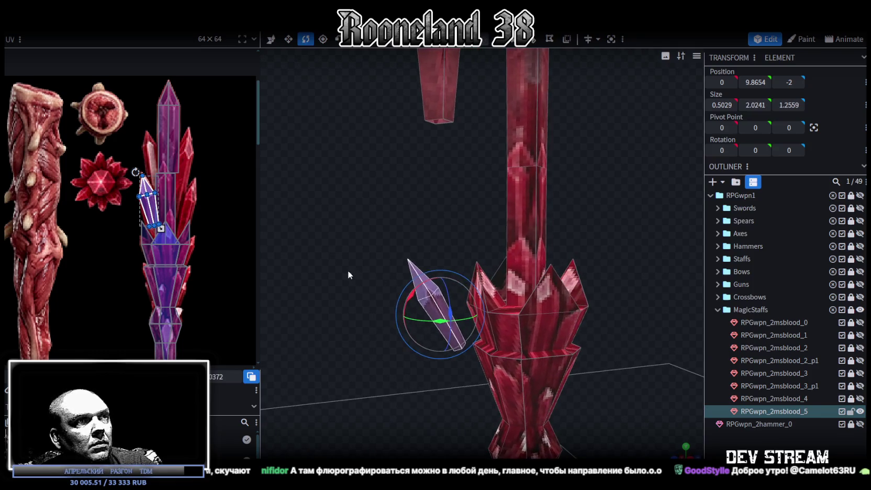
# Lower the first shard into the crown and tilt it about 12.5 degrees.
pyautogui.press('v')
pyautogui.moveTo(439, 295)
pyautogui.mouseDown()
pyautogui.moveTo(492, 337)
pyautogui.moveTo(519, 343)
pyautogui.moveTo(475, 382)
pyautogui.moveTo(480, 341)
pyautogui.moveTo(575, 337)
pyautogui.moveTo(560, 337)
pyautogui.mouseUp()
pyautogui.press('r')
pyautogui.moveTo(523, 313); pyautogui.dragTo(533, 322)
pyautogui.moveTo(603, 327)
pyautogui.mouseDown()
pyautogui.moveTo(541, 342)
pyautogui.moveTo(458, 327)
pyautogui.mouseUp()
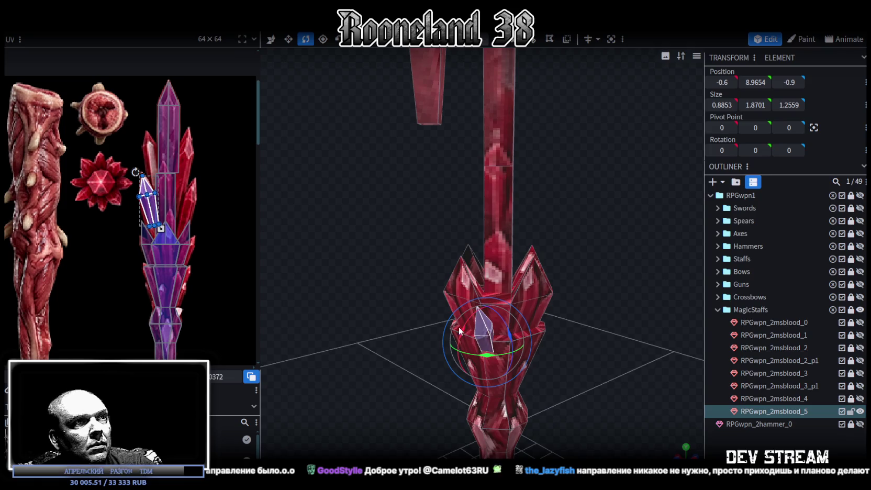
pyautogui.moveTo(512, 337)
pyautogui.mouseDown()
pyautogui.moveTo(565, 344)
pyautogui.moveTo(487, 335)
pyautogui.moveTo(512, 344)
pyautogui.moveTo(449, 379)
pyautogui.moveTo(497, 400)
pyautogui.moveTo(508, 389)
pyautogui.mouseUp()
pyautogui.press('v')
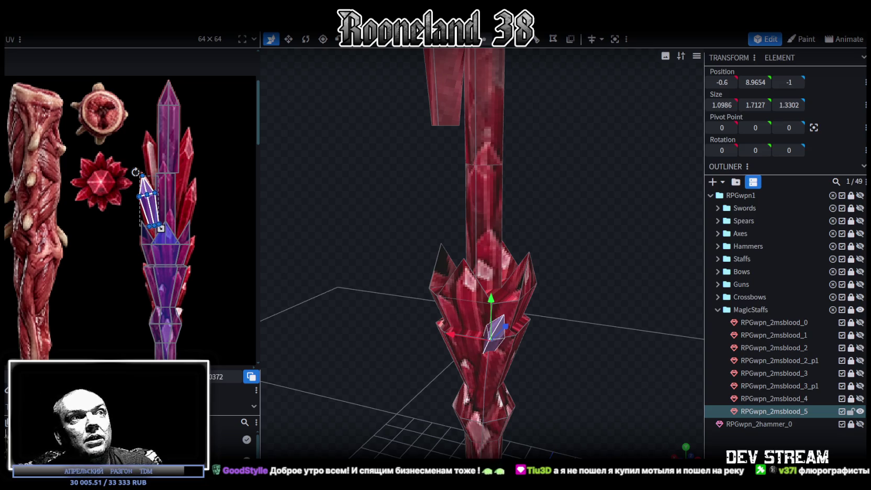
pyautogui.moveTo(574, 317); pyautogui.dragTo(457, 304)
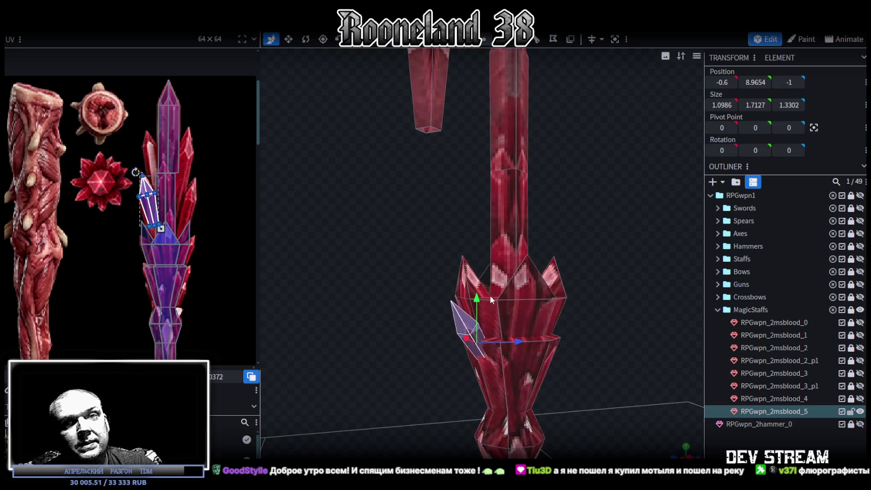
pyautogui.moveTo(458, 304)
pyautogui.mouseDown()
pyautogui.moveTo(422, 305)
pyautogui.moveTo(476, 90)
pyautogui.moveTo(455, 211)
pyautogui.moveTo(505, 220)
pyautogui.moveTo(553, 263)
pyautogui.moveTo(604, 333)
pyautogui.moveTo(585, 338)
pyautogui.moveTo(598, 331)
pyautogui.mouseUp()
pyautogui.scroll(3, 442, 300)
# Paste a shard copy on the crown's other side and rotate it 37.5 degrees outward.
pyautogui.hotkey('ctrl', 'c')
pyautogui.click(623, 337)
pyautogui.moveTo(506, 272)
pyautogui.mouseDown()
pyautogui.moveTo(576, 265)
pyautogui.moveTo(608, 309)
pyautogui.mouseUp()
pyautogui.press('r')
pyautogui.scroll(3, 576, 266)
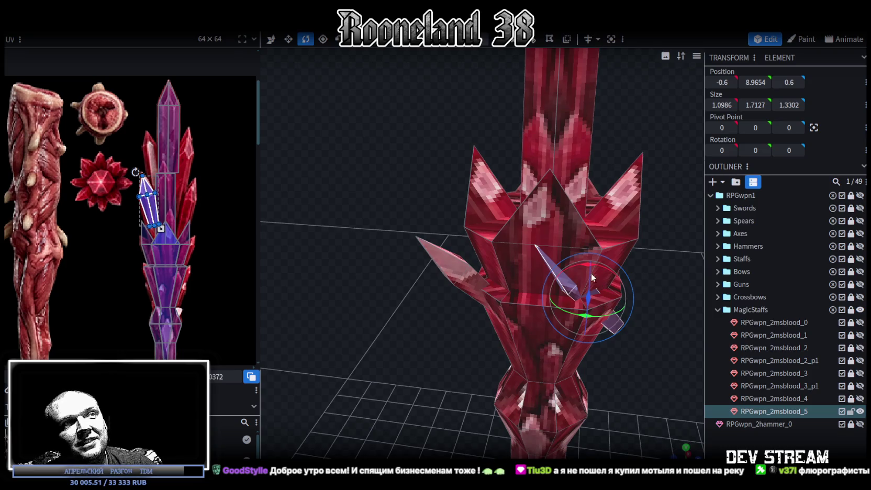
pyautogui.moveTo(584, 267)
pyautogui.mouseDown()
pyautogui.moveTo(585, 316)
pyautogui.moveTo(590, 254)
pyautogui.moveTo(562, 379)
pyautogui.mouseUp()
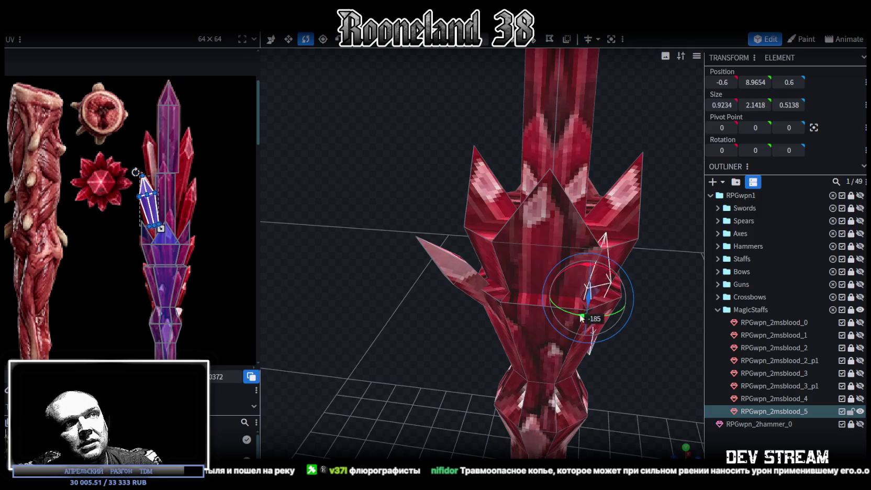
pyautogui.scroll(3, 574, 338)
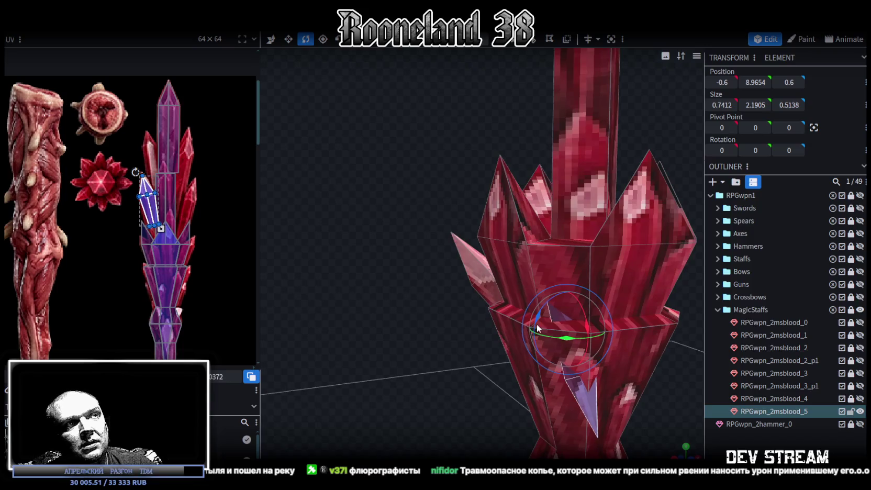
pyautogui.moveTo(543, 311); pyautogui.dragTo(673, 280)
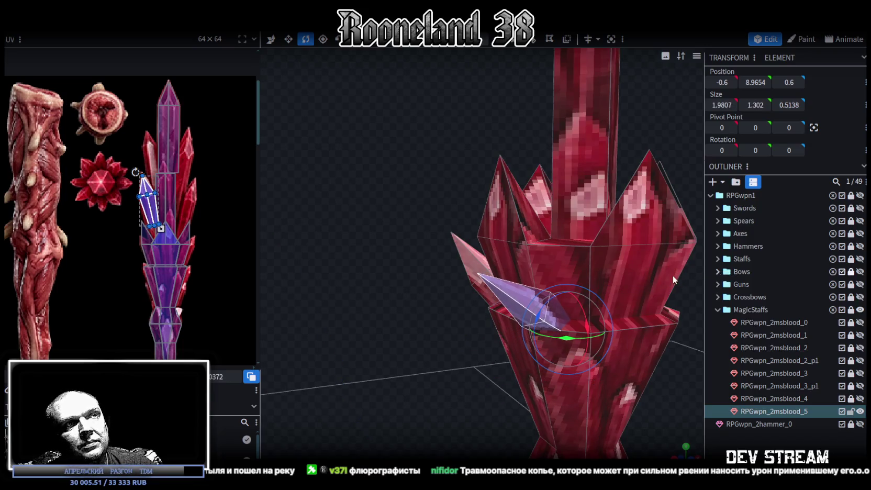
pyautogui.moveTo(586, 315)
pyautogui.mouseDown()
pyautogui.moveTo(584, 339)
pyautogui.moveTo(573, 334)
pyautogui.moveTo(446, 411)
pyautogui.moveTo(471, 378)
pyautogui.mouseUp()
# Move the second shard to X −1.1, angle it nearer upright, and shift its UV face aside.
pyautogui.press('v')
pyautogui.moveTo(558, 346); pyautogui.dragTo(528, 343)
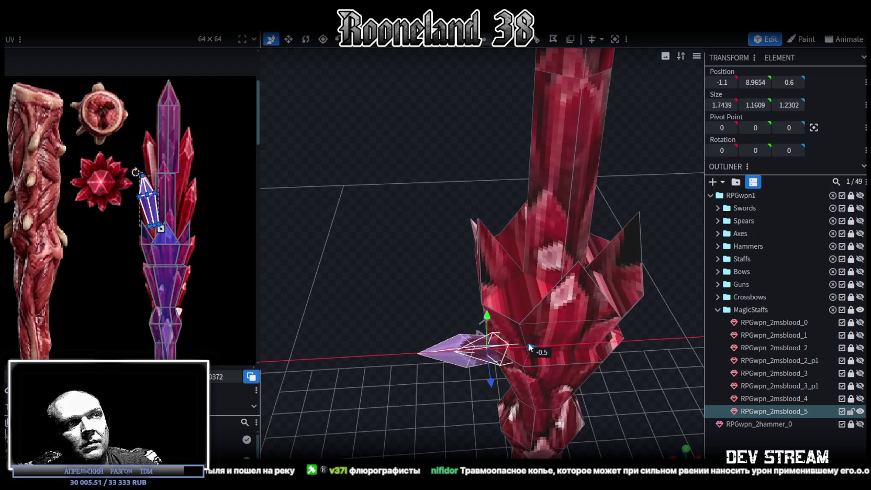
pyautogui.moveTo(418, 293)
pyautogui.mouseDown()
pyautogui.moveTo(377, 238)
pyautogui.moveTo(378, 247)
pyautogui.mouseUp()
pyautogui.press('r')
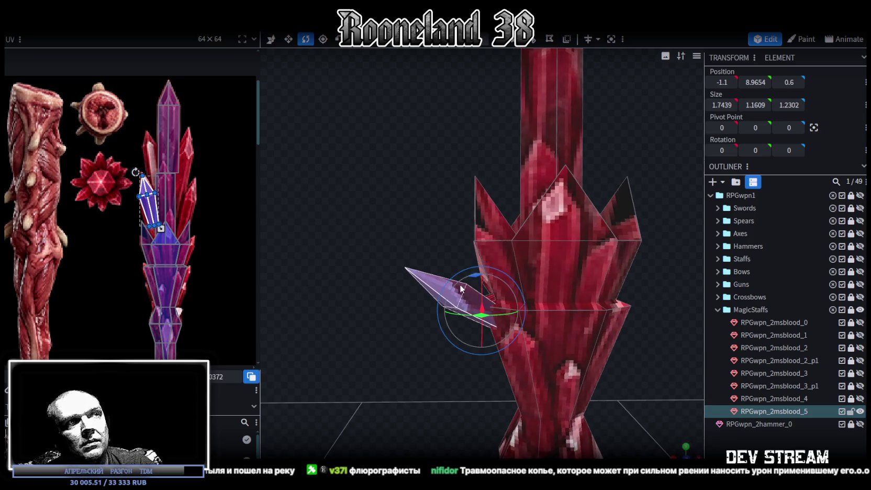
pyautogui.moveTo(477, 280)
pyautogui.mouseDown()
pyautogui.moveTo(359, 320)
pyautogui.moveTo(428, 303)
pyautogui.moveTo(509, 332)
pyautogui.moveTo(554, 327)
pyautogui.moveTo(555, 298)
pyautogui.mouseUp()
pyautogui.moveTo(523, 325); pyautogui.dragTo(361, 319)
pyautogui.scroll(1, 161, 209)
pyautogui.moveTo(155, 207)
pyautogui.mouseDown()
pyautogui.moveTo(201, 223)
pyautogui.moveTo(209, 241)
pyautogui.mouseUp()
pyautogui.scroll(5, 210, 272)
pyautogui.scroll(3, 211, 279)
pyautogui.scroll(2, 212, 281)
pyautogui.scroll(2, 223, 191)
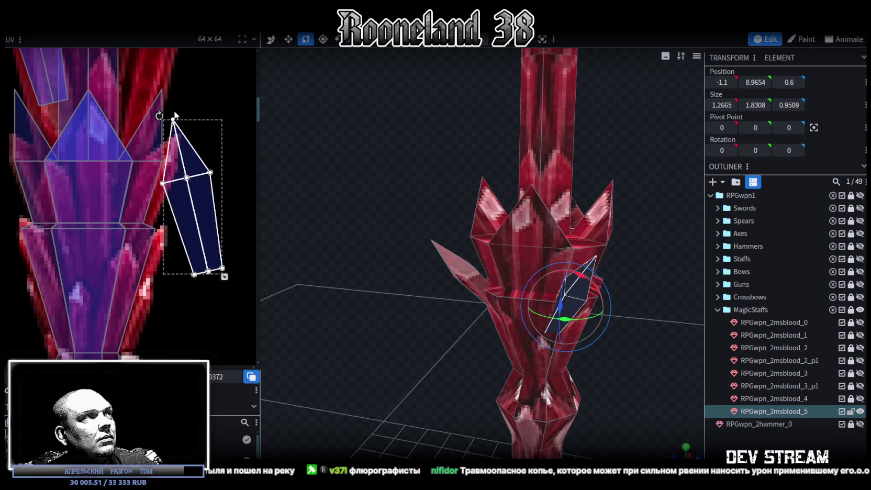
# Rotate, shrink and slide the new shard's UV onto a slanted crystal in the texture.
pyautogui.moveTo(160, 116)
pyautogui.mouseDown()
pyautogui.moveTo(173, 206)
pyautogui.moveTo(155, 208)
pyautogui.mouseUp()
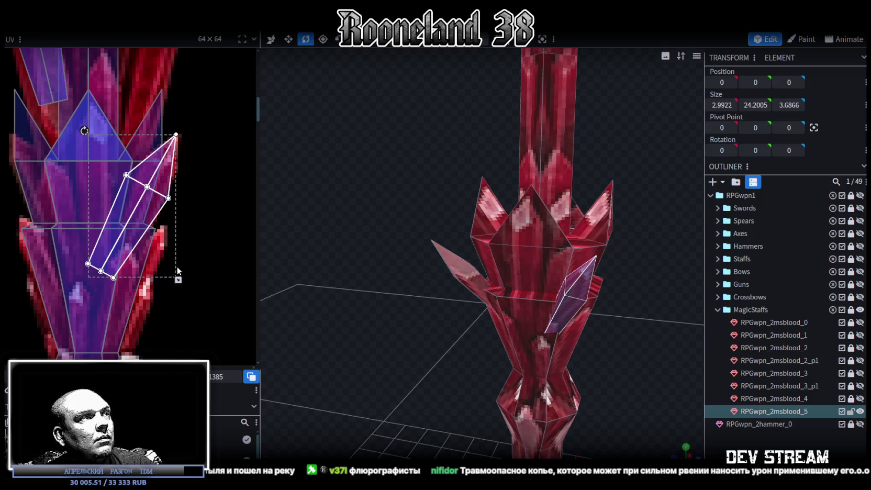
pyautogui.moveTo(178, 279); pyautogui.dragTo(166, 266)
pyautogui.moveTo(136, 191); pyautogui.dragTo(151, 201)
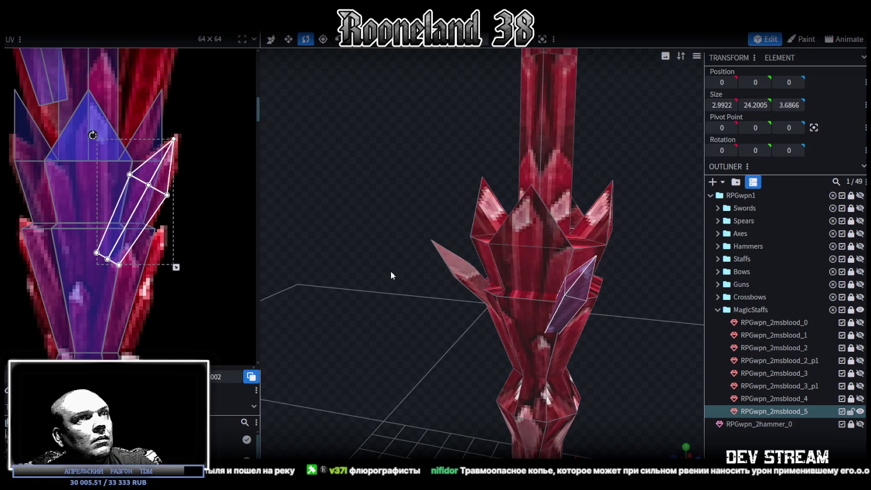
# Select the side shard at -1.1, 8.9654, 0.6 and copy it.
pyautogui.moveTo(681, 391)
pyautogui.mouseDown()
pyautogui.moveTo(612, 300)
pyautogui.moveTo(543, 324)
pyautogui.moveTo(430, 279)
pyautogui.moveTo(605, 280)
pyautogui.moveTo(558, 249)
pyautogui.mouseUp()
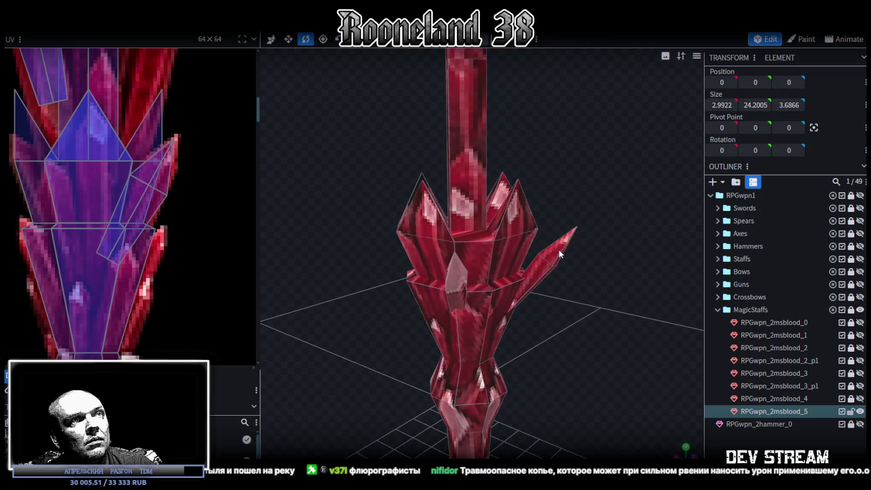
pyautogui.click(558, 249)
pyautogui.moveTo(609, 236)
pyautogui.mouseDown()
pyautogui.moveTo(648, 313)
pyautogui.moveTo(654, 305)
pyautogui.moveTo(633, 311)
pyautogui.mouseUp()
pyautogui.moveTo(600, 192); pyautogui.dragTo(508, 265)
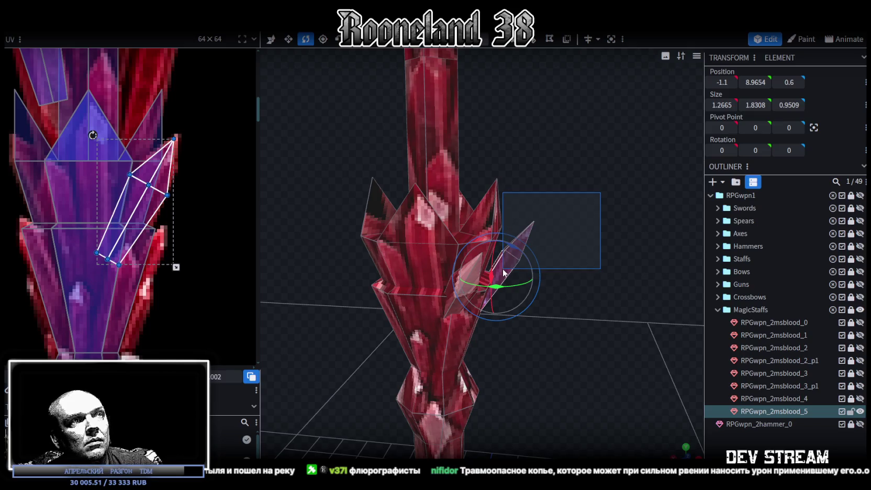
pyautogui.moveTo(602, 283)
pyautogui.mouseDown()
pyautogui.moveTo(602, 271)
pyautogui.moveTo(597, 313)
pyautogui.moveTo(544, 318)
pyautogui.moveTo(386, 268)
pyautogui.moveTo(346, 281)
pyautogui.moveTo(602, 308)
pyautogui.mouseUp()
pyautogui.hotkey('ctrl', 'c')
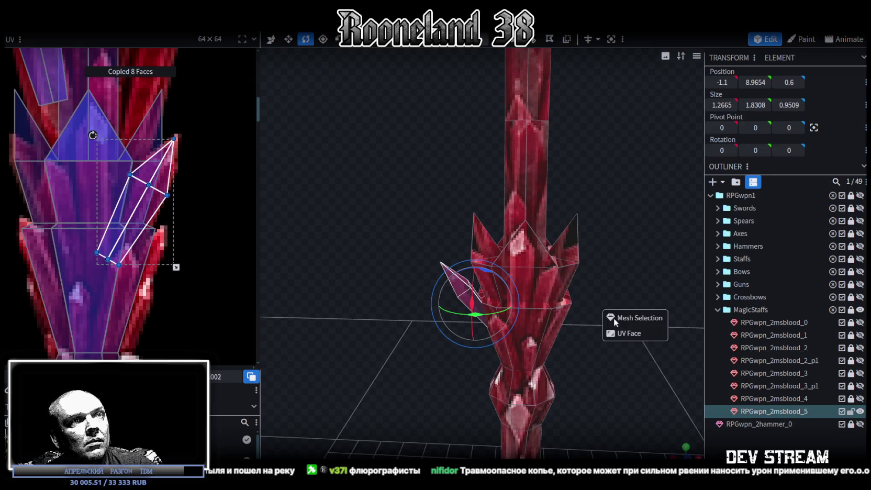
# Flip the shard on Z to X 1.1 and rotate it -20° on Y.
pyautogui.click(118, 24)
pyautogui.moveTo(133, 37)
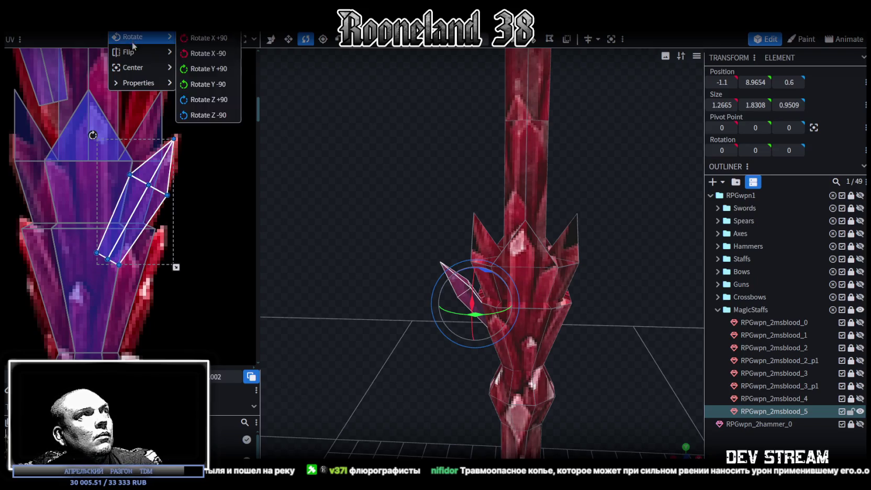
pyautogui.click(209, 57)
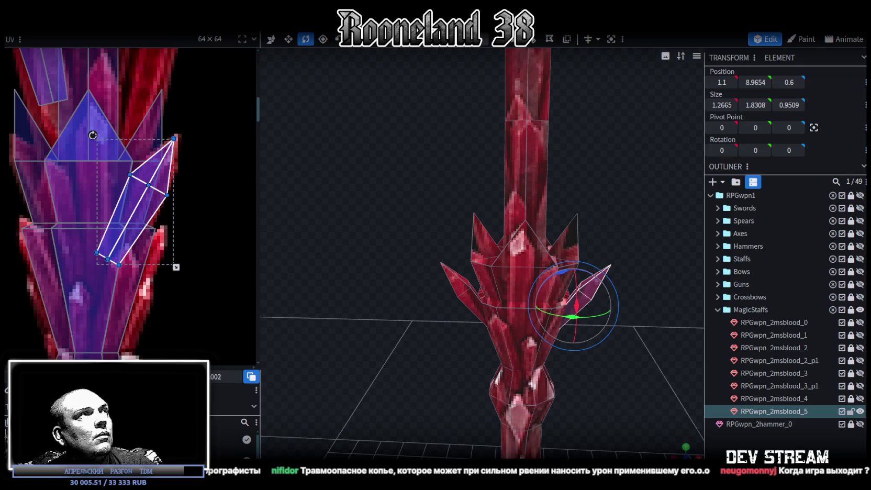
pyautogui.rightClick(110, 32)
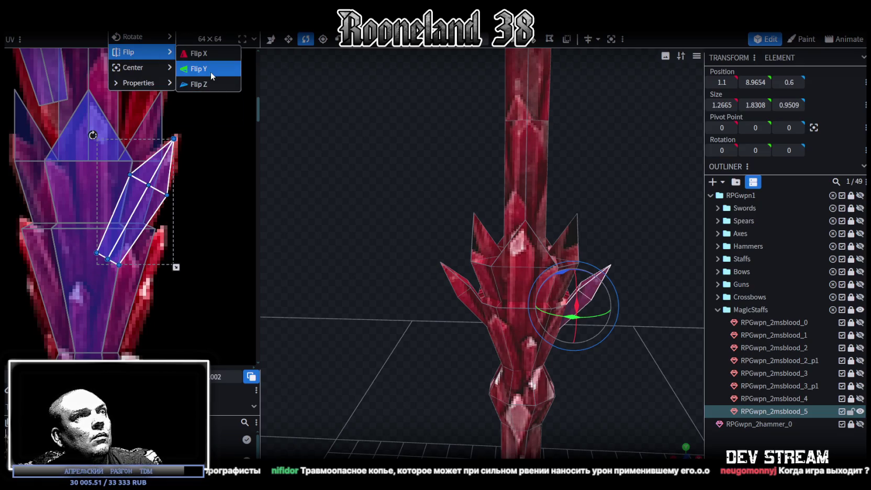
pyautogui.click(211, 88)
pyautogui.moveTo(415, 193)
pyautogui.mouseDown()
pyautogui.moveTo(163, 199)
pyautogui.moveTo(233, 194)
pyautogui.moveTo(272, 206)
pyautogui.mouseUp()
pyautogui.moveTo(454, 326)
pyautogui.mouseDown()
pyautogui.moveTo(433, 338)
pyautogui.moveTo(434, 324)
pyautogui.mouseUp()
pyautogui.scroll(-2, 212, 220)
pyautogui.scroll(-2, 195, 193)
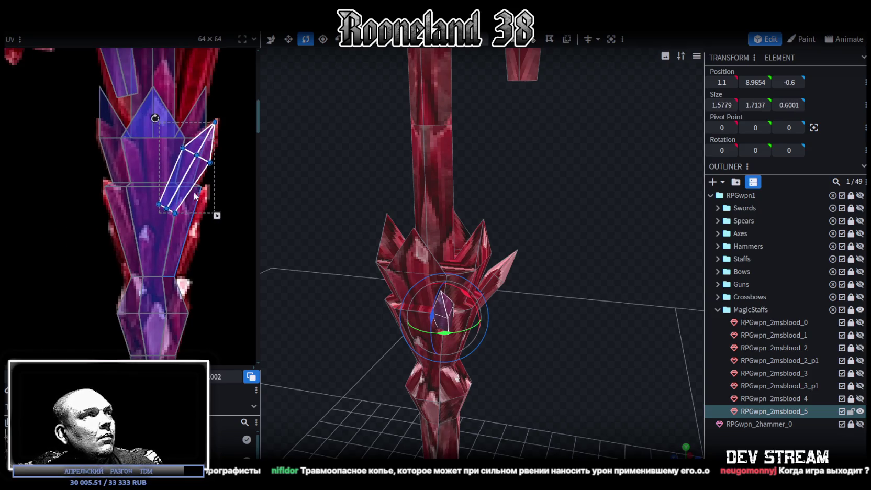
# Mirror and turn the shard's UV face, repositioning it over the crystal art.
pyautogui.press('m')
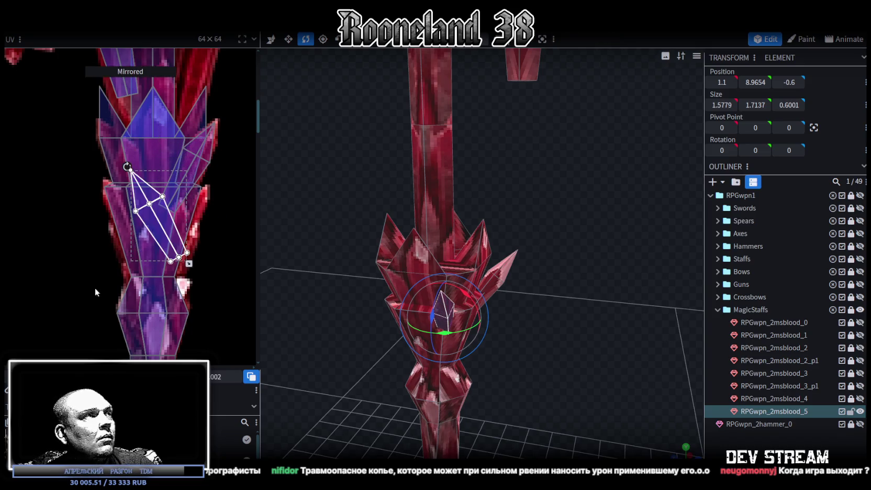
pyautogui.moveTo(166, 228); pyautogui.dragTo(142, 230)
pyautogui.press('t')
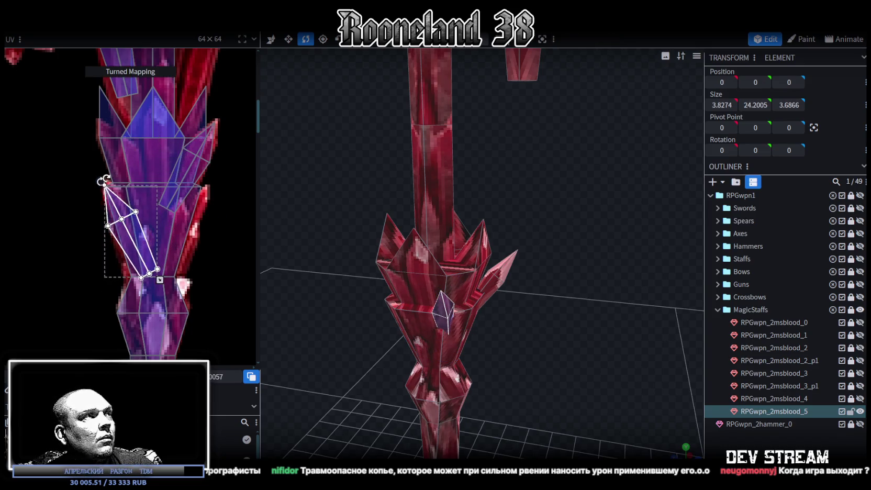
pyautogui.moveTo(118, 203); pyautogui.dragTo(154, 196)
pyautogui.moveTo(117, 134); pyautogui.dragTo(140, 193)
# Orbit to face the staff and clear the selection.
pyautogui.moveTo(695, 434)
pyautogui.mouseDown()
pyautogui.moveTo(570, 356)
pyautogui.moveTo(601, 377)
pyautogui.mouseUp()
pyautogui.click(572, 331)
pyautogui.moveTo(571, 331)
pyautogui.mouseDown()
pyautogui.moveTo(515, 349)
pyautogui.moveTo(443, 310)
pyautogui.moveTo(483, 326)
pyautogui.mouseUp()
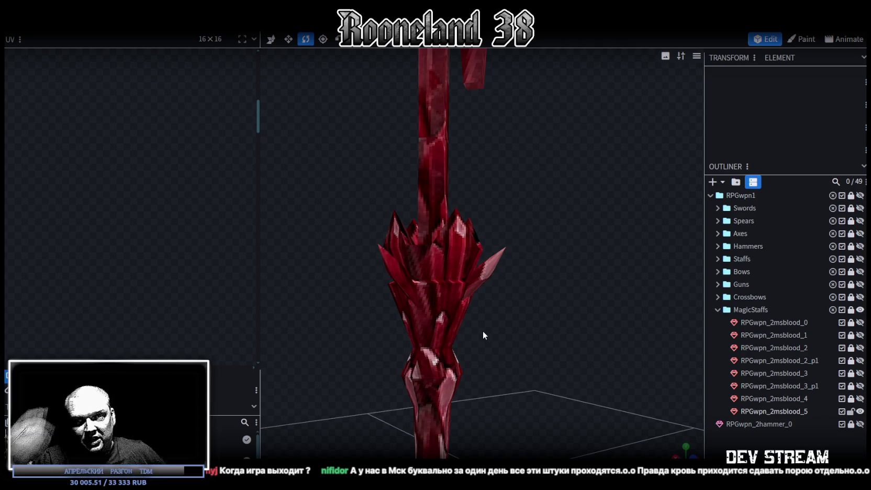
pyautogui.scroll(-3, 514, 321)
# Select the RPGwpn_2msblood_5 mesh and pick the left crystal spike's faces.
pyautogui.click(474, 289)
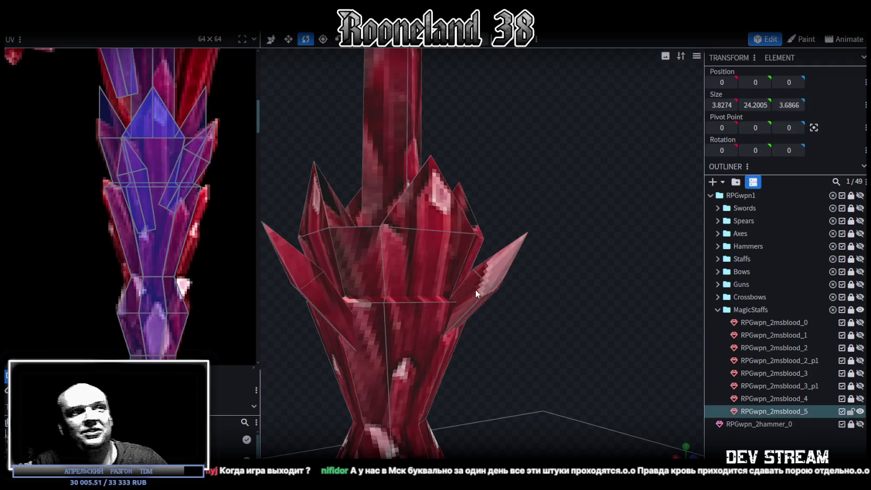
pyautogui.moveTo(515, 323)
pyautogui.mouseDown()
pyautogui.moveTo(444, 357)
pyautogui.moveTo(502, 295)
pyautogui.moveTo(574, 301)
pyautogui.moveTo(545, 310)
pyautogui.moveTo(554, 301)
pyautogui.mouseUp()
pyautogui.scroll(2, 597, 316)
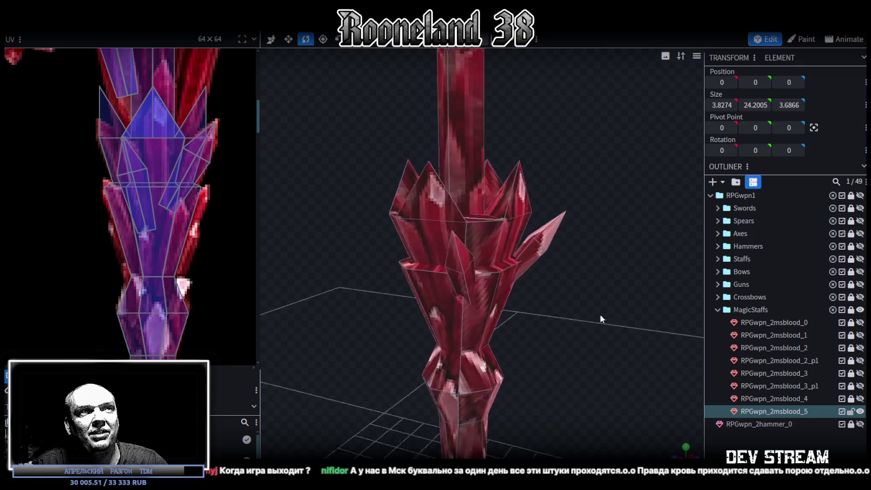
pyautogui.scroll(1, 610, 309)
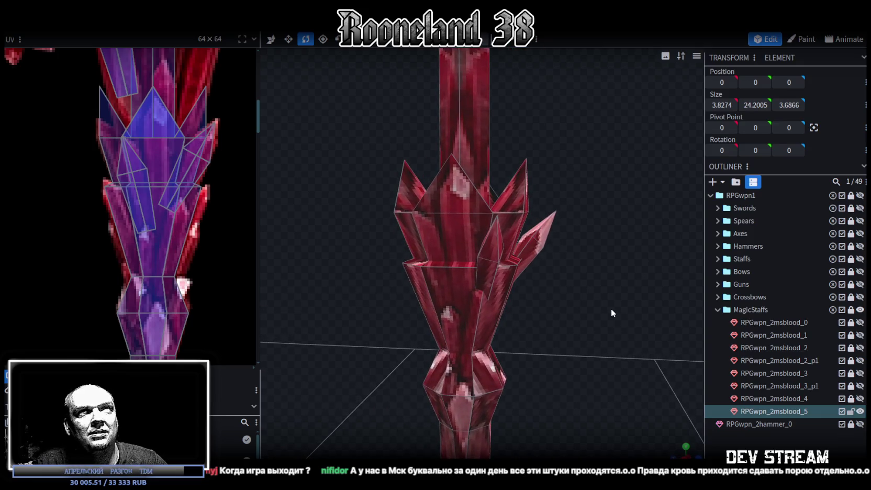
pyautogui.moveTo(610, 308); pyautogui.dragTo(583, 326)
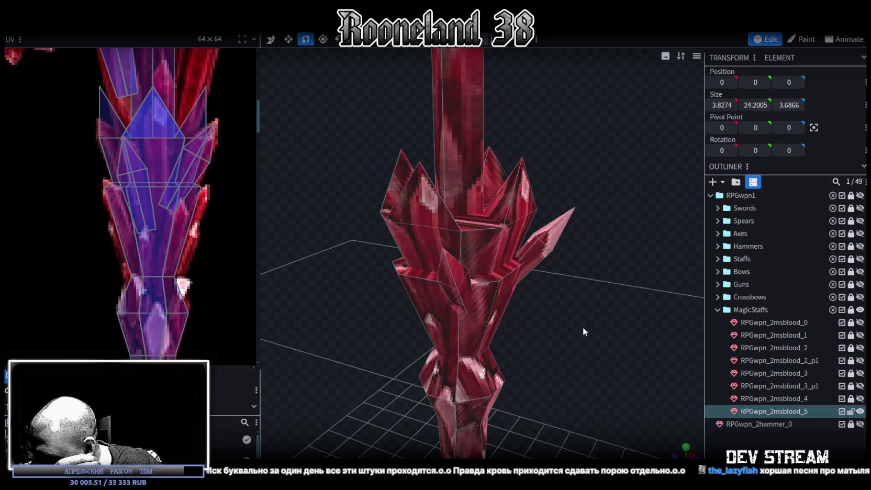
pyautogui.moveTo(582, 326)
pyautogui.mouseDown()
pyautogui.moveTo(541, 333)
pyautogui.moveTo(527, 321)
pyautogui.mouseUp()
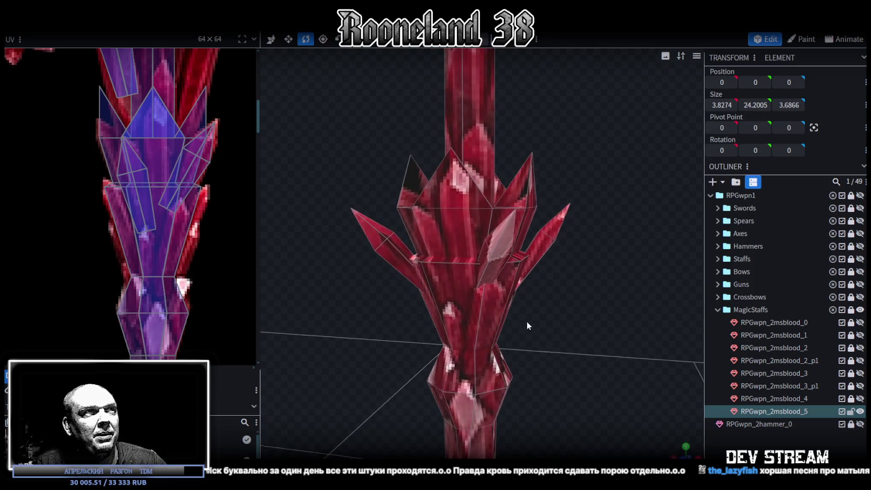
pyautogui.click(381, 238)
# Add the right crystal spike to the selection alongside the left one.
pyautogui.moveTo(349, 336); pyautogui.dragTo(498, 322)
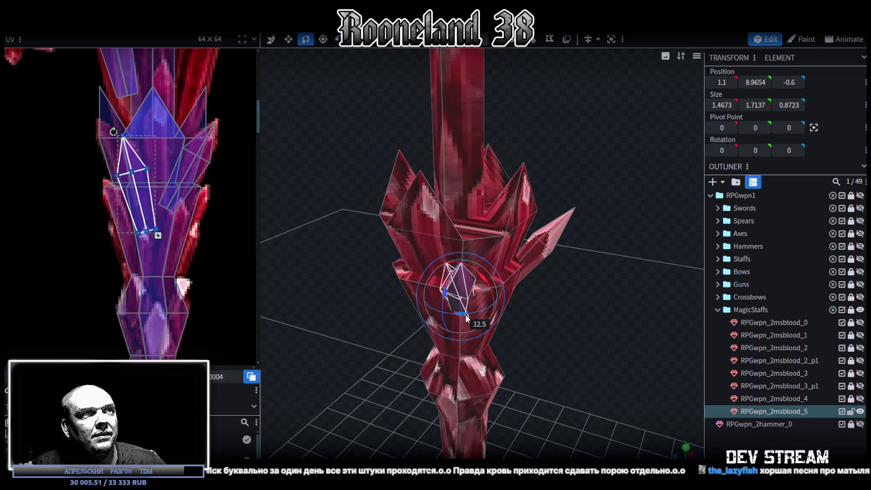
pyautogui.moveTo(351, 302)
pyautogui.mouseDown()
pyautogui.moveTo(471, 311)
pyautogui.moveTo(562, 281)
pyautogui.moveTo(567, 271)
pyautogui.moveTo(555, 270)
pyautogui.mouseUp()
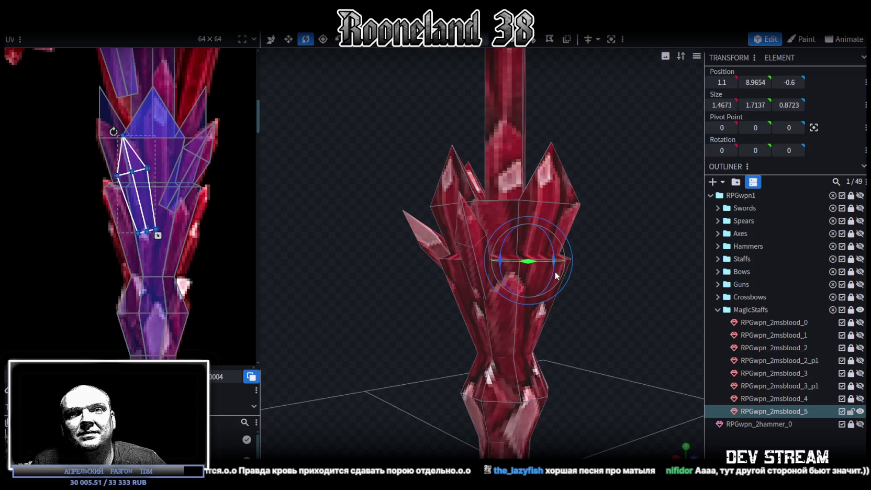
pyautogui.moveTo(601, 325)
pyautogui.mouseDown()
pyautogui.moveTo(596, 301)
pyautogui.moveTo(559, 277)
pyautogui.moveTo(523, 281)
pyautogui.moveTo(442, 337)
pyautogui.moveTo(444, 298)
pyautogui.moveTo(435, 284)
pyautogui.moveTo(418, 283)
pyautogui.moveTo(546, 267)
pyautogui.moveTo(310, 281)
pyautogui.moveTo(565, 248)
pyautogui.moveTo(558, 264)
pyautogui.moveTo(466, 267)
pyautogui.moveTo(533, 263)
pyautogui.moveTo(509, 288)
pyautogui.moveTo(434, 301)
pyautogui.moveTo(384, 302)
pyautogui.moveTo(378, 269)
pyautogui.moveTo(288, 261)
pyautogui.moveTo(476, 302)
pyautogui.moveTo(578, 240)
pyautogui.mouseUp()
pyautogui.scroll(3, 442, 296)
pyautogui.keyDown('shift'); pyautogui.click(522, 254); pyautogui.keyUp('shift')
pyautogui.scroll(2, 385, 302)
pyautogui.keyDown('shift'); pyautogui.click(565, 215); pyautogui.keyUp('shift')
pyautogui.moveTo(560, 318)
pyautogui.mouseDown()
pyautogui.moveTo(486, 316)
pyautogui.moveTo(550, 310)
pyautogui.moveTo(530, 215)
pyautogui.mouseUp()
pyautogui.moveTo(549, 281); pyautogui.dragTo(431, 238)
pyautogui.moveTo(641, 297)
pyautogui.mouseDown()
pyautogui.moveTo(529, 220)
pyautogui.moveTo(502, 235)
pyautogui.moveTo(470, 226)
pyautogui.moveTo(549, 291)
pyautogui.moveTo(417, 309)
pyautogui.moveTo(471, 272)
pyautogui.moveTo(539, 246)
pyautogui.mouseUp()
pyautogui.rightClick(543, 246)
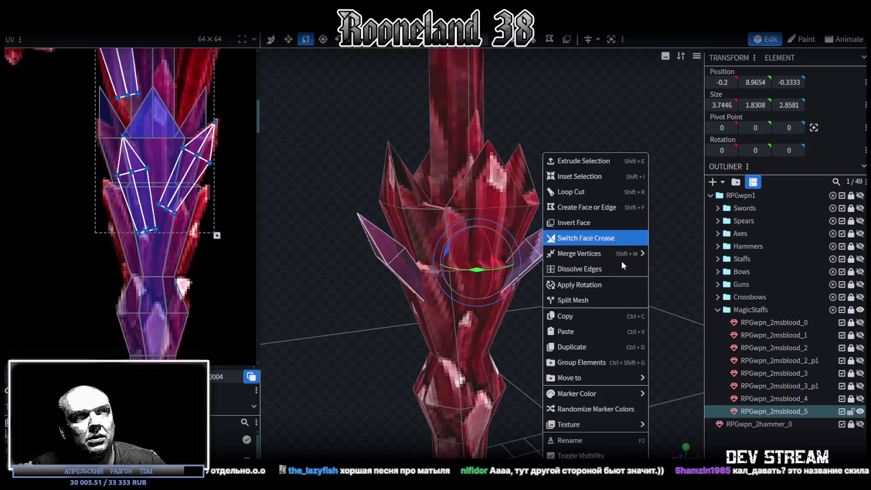
# Split the selected spikes off into a separate mesh.
pyautogui.click(597, 301)
pyautogui.moveTo(518, 330); pyautogui.dragTo(550, 316)
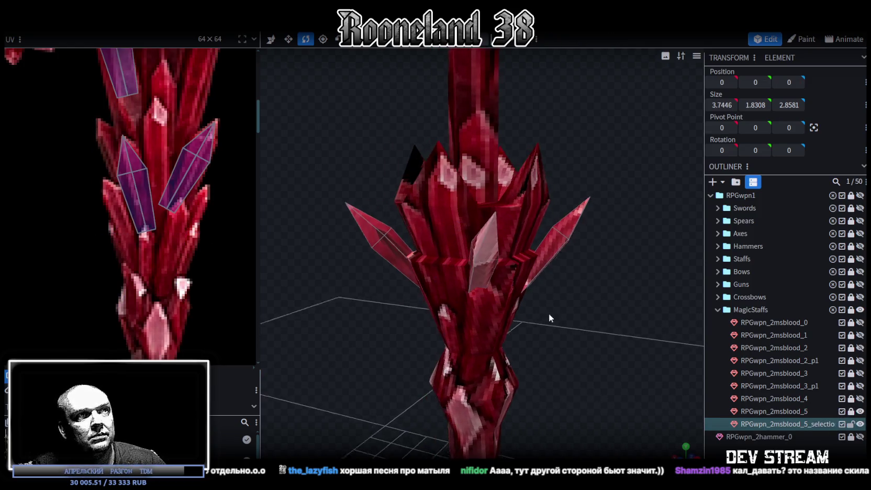
pyautogui.moveTo(548, 313); pyautogui.dragTo(635, 319)
# Copy both side crystals and lower the copies by 1.5 units.
pyautogui.click(522, 248)
pyautogui.moveTo(522, 248)
pyautogui.mouseDown()
pyautogui.moveTo(578, 288)
pyautogui.moveTo(582, 257)
pyautogui.mouseUp()
pyautogui.moveTo(579, 192)
pyautogui.keyDown('ctrl'); pyautogui.mouseDown()
pyautogui.moveTo(466, 291)
pyautogui.moveTo(503, 307)
pyautogui.mouseUp(); pyautogui.keyUp('ctrl')
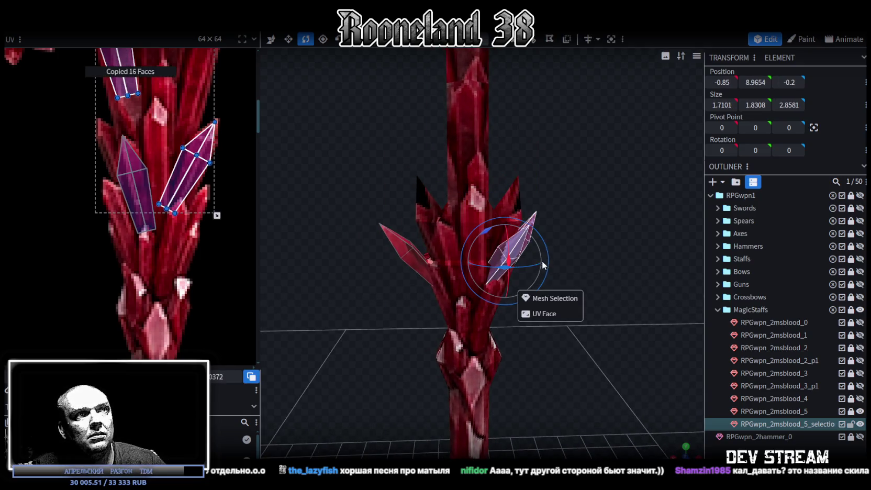
pyautogui.click(555, 299)
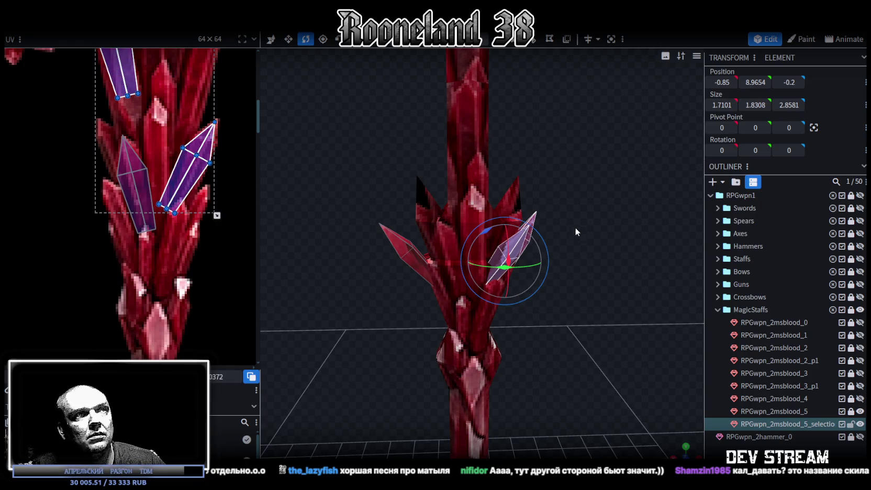
pyautogui.press('v')
pyautogui.moveTo(510, 218); pyautogui.dragTo(505, 284)
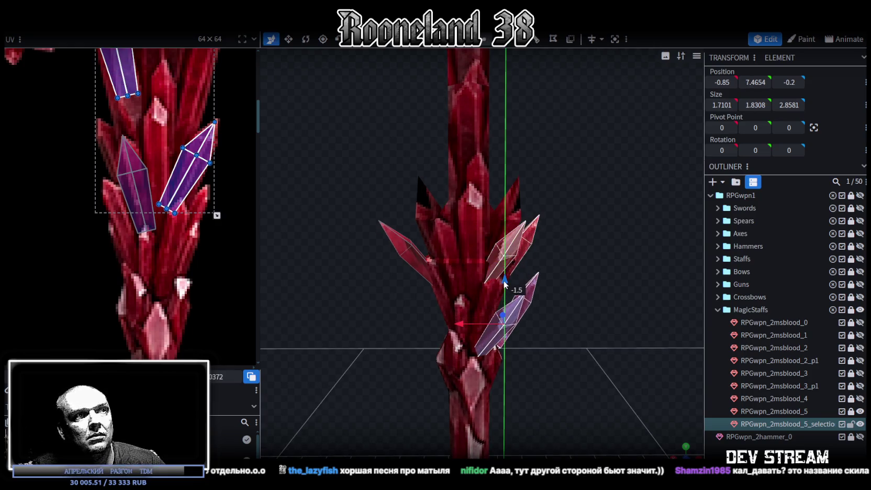
# Select only the right crystal and shift it about 0.4 along X.
pyautogui.moveTo(563, 342); pyautogui.dragTo(492, 355)
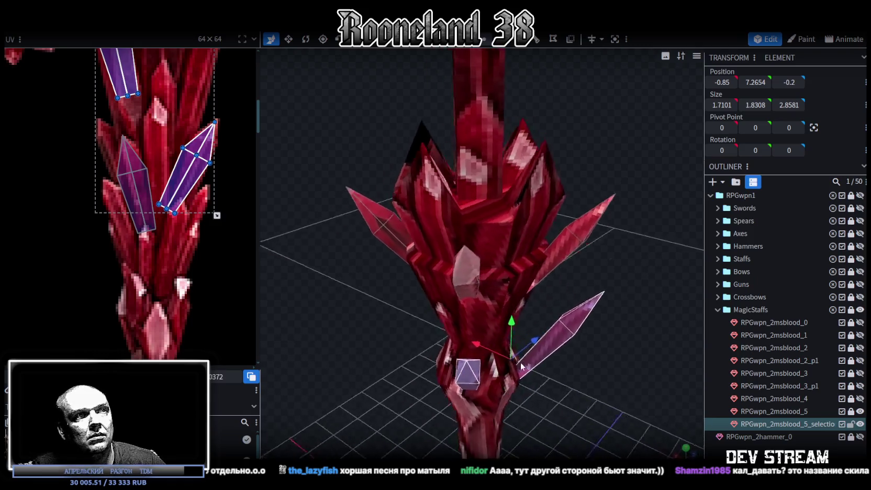
pyautogui.click(524, 343)
pyautogui.moveTo(517, 321)
pyautogui.mouseDown()
pyautogui.moveTo(569, 401)
pyautogui.moveTo(512, 392)
pyautogui.moveTo(525, 361)
pyautogui.mouseUp()
pyautogui.moveTo(587, 399)
pyautogui.mouseDown()
pyautogui.moveTo(612, 394)
pyautogui.moveTo(583, 397)
pyautogui.mouseUp()
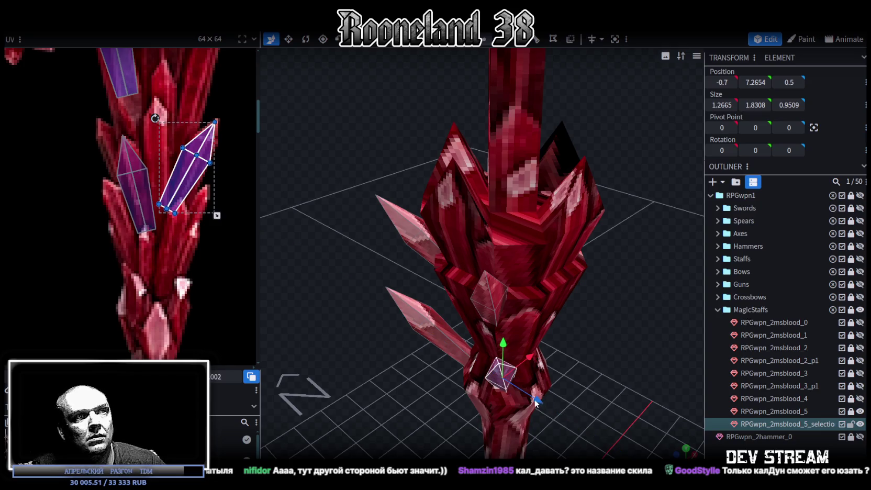
pyautogui.moveTo(539, 402)
pyautogui.mouseDown()
pyautogui.moveTo(540, 361)
pyautogui.moveTo(516, 338)
pyautogui.moveTo(564, 339)
pyautogui.moveTo(539, 337)
pyautogui.mouseUp()
# Tilt the right crystal to a new angle and widen it slightly.
pyautogui.press('r')
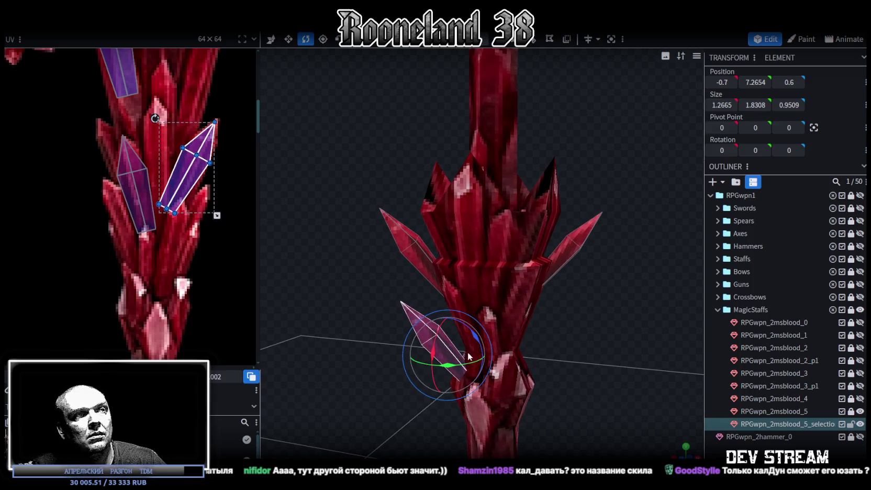
pyautogui.moveTo(478, 341); pyautogui.dragTo(476, 343)
pyautogui.moveTo(445, 366)
pyautogui.mouseDown()
pyautogui.moveTo(412, 386)
pyautogui.moveTo(580, 406)
pyautogui.mouseUp()
pyautogui.press('v')
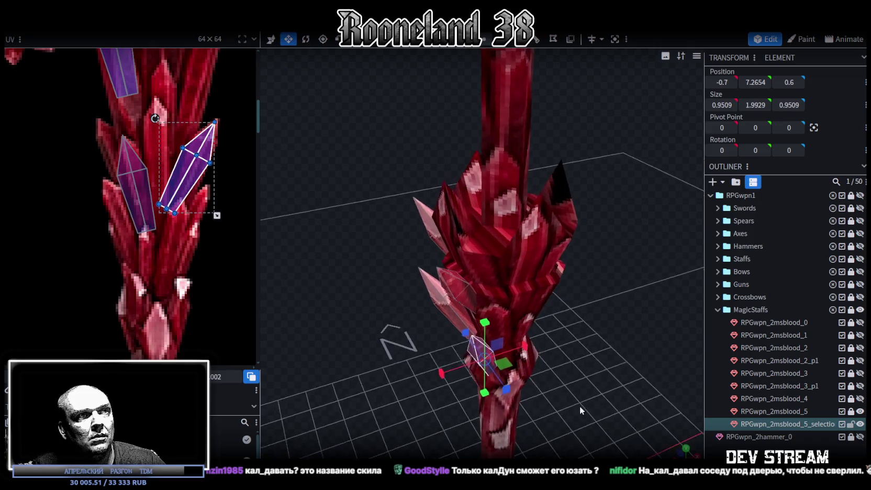
pyautogui.moveTo(503, 363)
pyautogui.mouseDown()
pyautogui.moveTo(511, 373)
pyautogui.moveTo(529, 348)
pyautogui.moveTo(567, 329)
pyautogui.moveTo(454, 348)
pyautogui.moveTo(386, 324)
pyautogui.moveTo(597, 330)
pyautogui.mouseUp()
pyautogui.press('r')
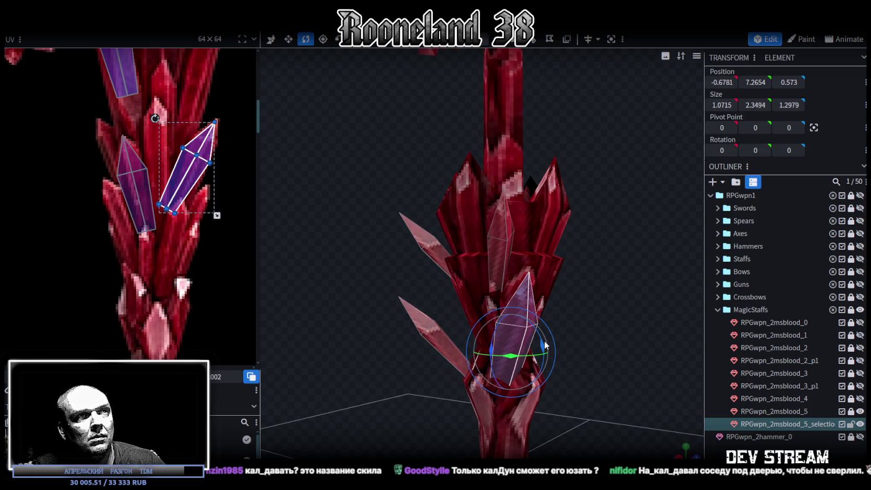
pyautogui.moveTo(536, 341); pyautogui.dragTo(495, 330)
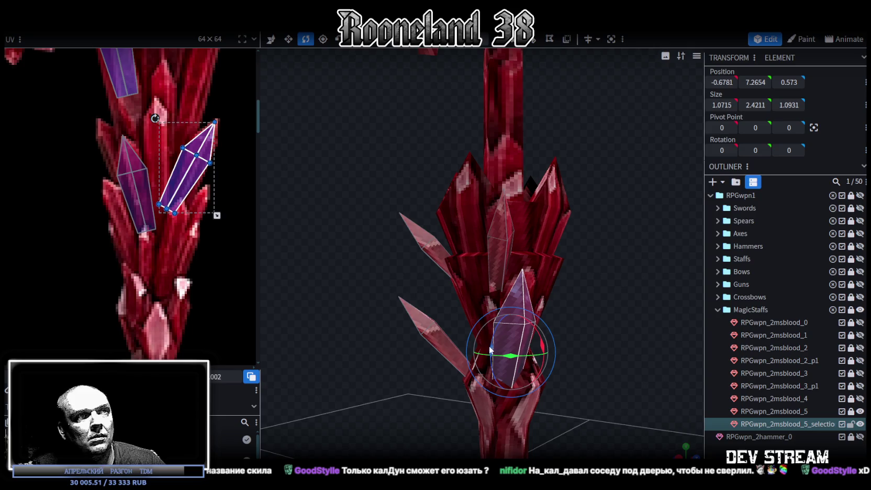
# Move the crystal's texture area down and left and turn it upright.
pyautogui.moveTo(595, 369); pyautogui.dragTo(602, 389)
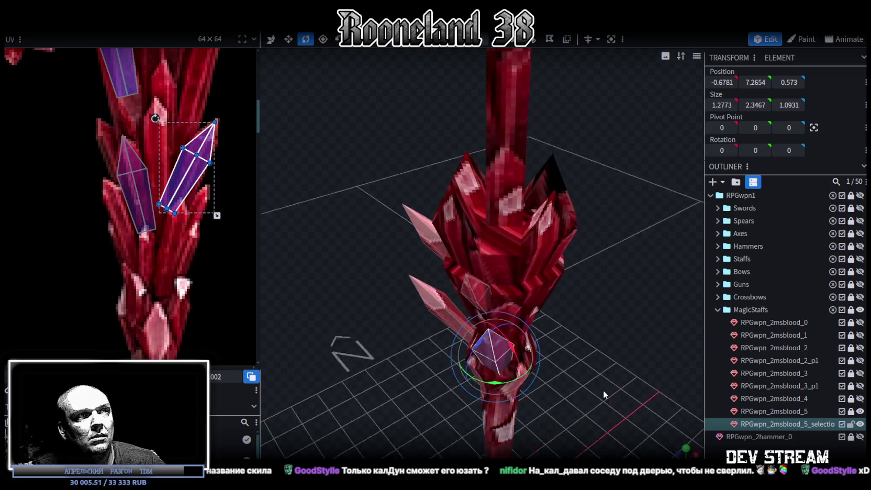
pyautogui.scroll(-3, 120, 176)
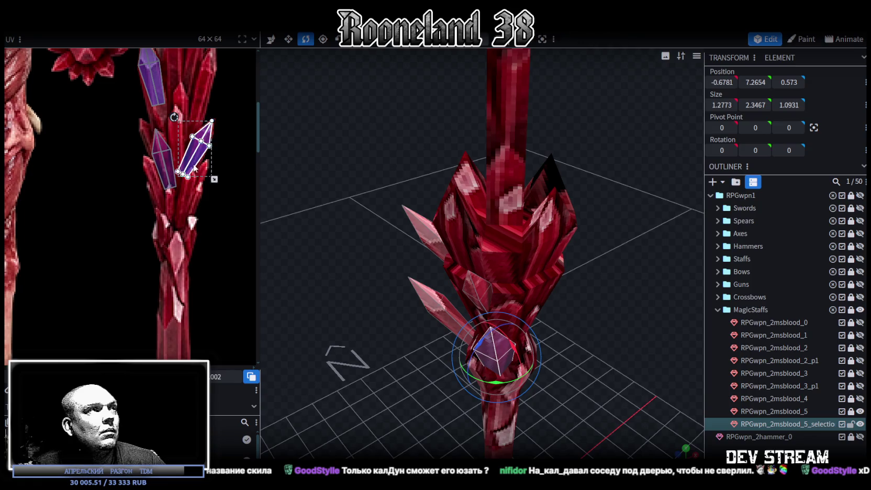
pyautogui.moveTo(194, 166); pyautogui.dragTo(178, 240)
pyautogui.moveTo(162, 197); pyautogui.dragTo(179, 264)
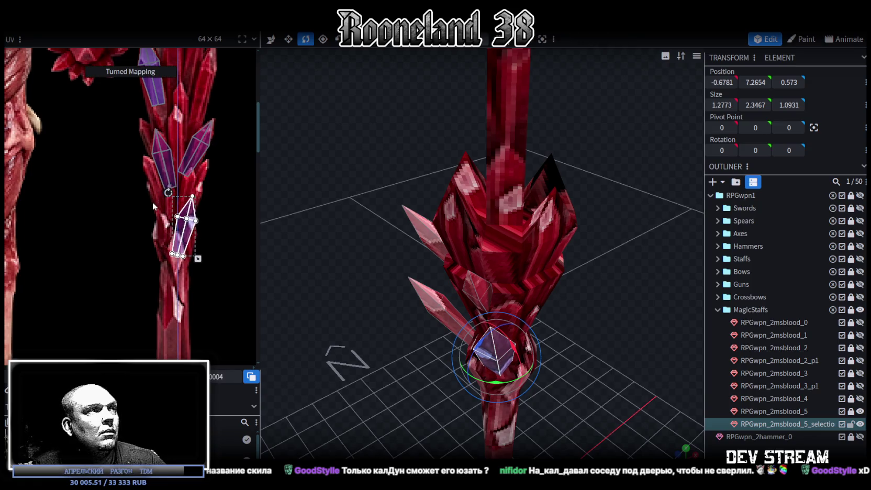
pyautogui.moveTo(160, 224); pyautogui.dragTo(149, 234)
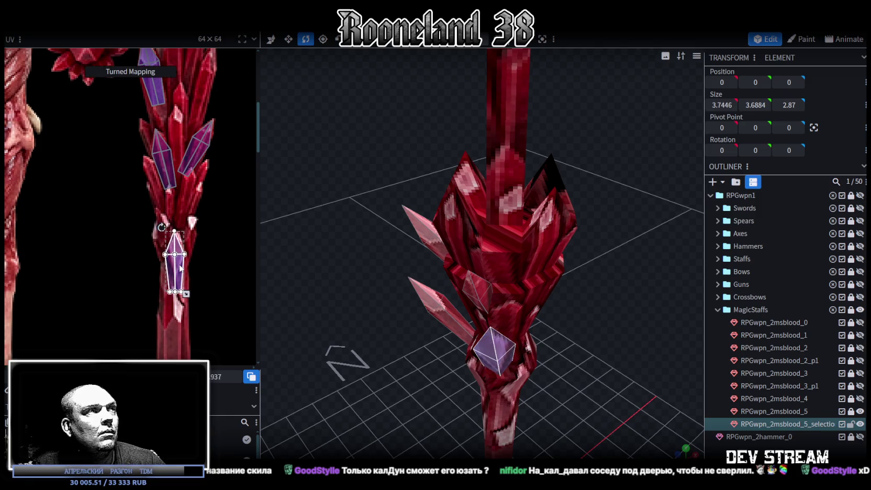
pyautogui.moveTo(178, 266); pyautogui.dragTo(182, 268)
# Select another side crystal, move its texture area up and turn it upright.
pyautogui.moveTo(578, 354); pyautogui.dragTo(641, 329)
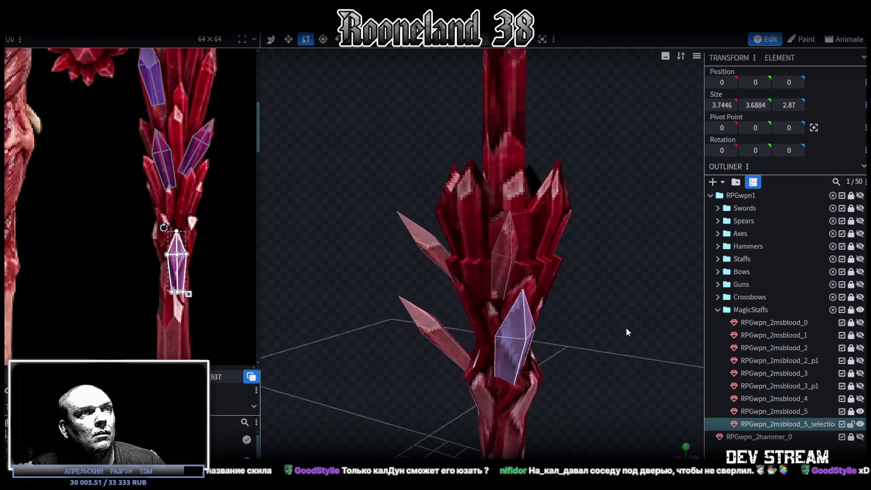
pyautogui.keyDown('ctrl'); pyautogui.moveTo(358, 293); pyautogui.dragTo(438, 355); pyautogui.keyUp('ctrl')
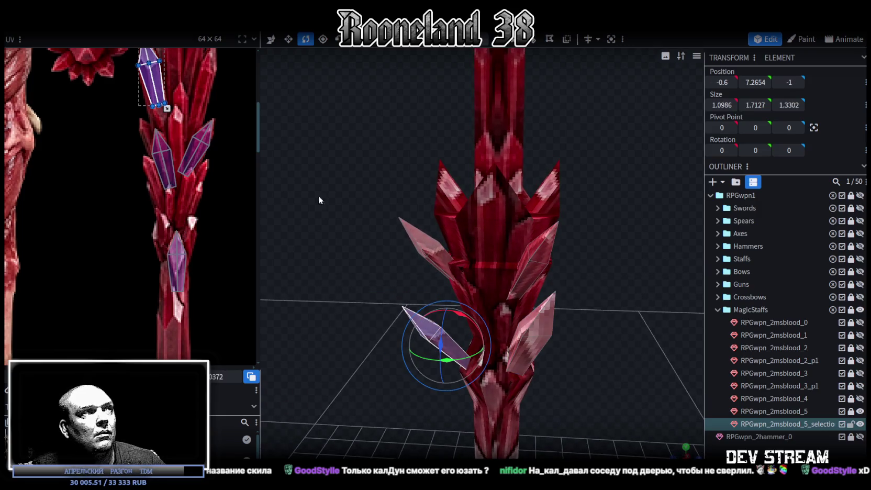
pyautogui.scroll(4, 232, 206)
pyautogui.moveTo(180, 176); pyautogui.dragTo(193, 165)
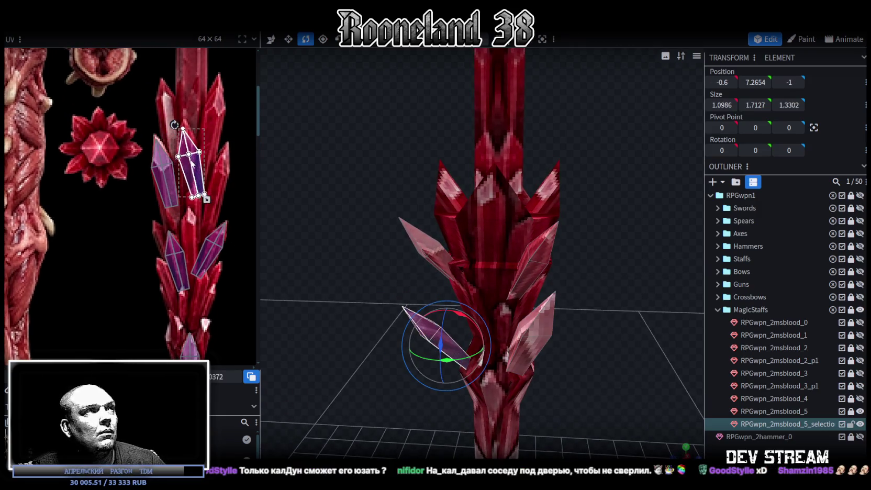
pyautogui.moveTo(172, 122); pyautogui.dragTo(174, 119)
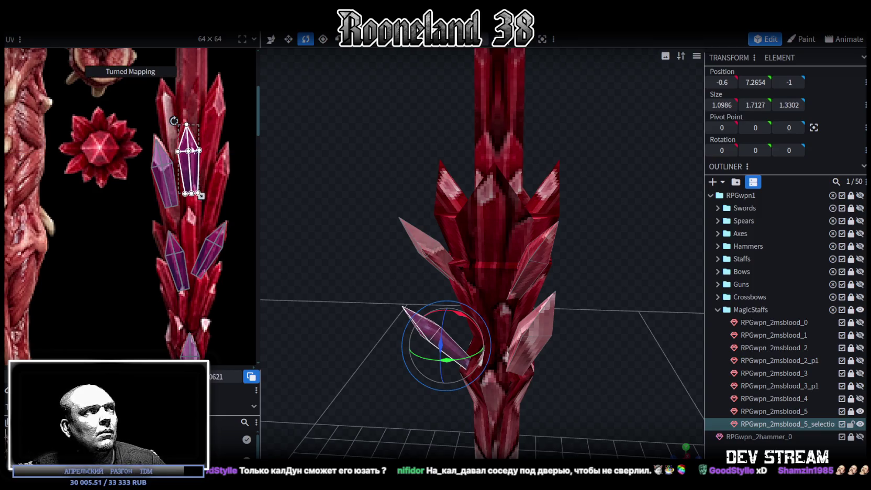
pyautogui.moveTo(197, 168); pyautogui.dragTo(194, 163)
# Rotate the crystal shard about 15 degrees and shift it closer to the staff.
pyautogui.moveTo(366, 352)
pyautogui.mouseDown()
pyautogui.moveTo(413, 339)
pyautogui.moveTo(389, 343)
pyautogui.moveTo(385, 286)
pyautogui.moveTo(440, 350)
pyautogui.moveTo(416, 349)
pyautogui.moveTo(528, 340)
pyautogui.moveTo(487, 332)
pyautogui.mouseUp()
pyautogui.press('v')
pyautogui.press('v')
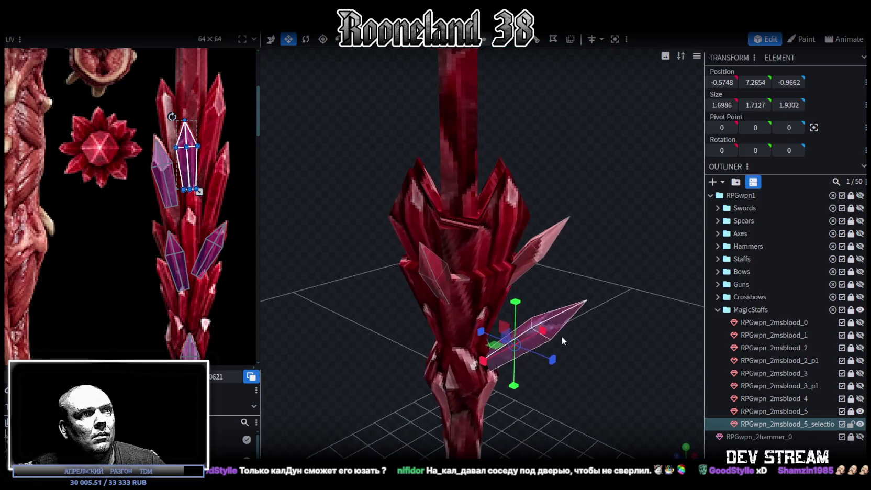
pyautogui.moveTo(568, 374); pyautogui.dragTo(578, 372)
pyautogui.press('r')
pyautogui.moveTo(539, 345)
pyautogui.mouseDown()
pyautogui.moveTo(540, 335)
pyautogui.moveTo(478, 383)
pyautogui.mouseUp()
pyautogui.press('v')
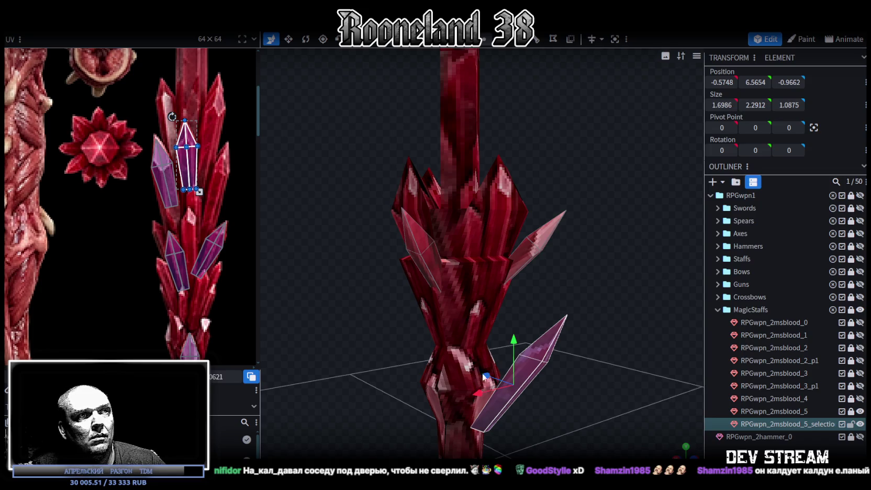
pyautogui.moveTo(482, 377)
pyautogui.mouseDown()
pyautogui.moveTo(459, 385)
pyautogui.moveTo(420, 378)
pyautogui.moveTo(434, 377)
pyautogui.mouseUp()
# Stand the shard upright and nudge it inward, higher, and deeper along Z.
pyautogui.press('r')
pyautogui.moveTo(484, 355)
pyautogui.mouseDown()
pyautogui.moveTo(453, 372)
pyautogui.moveTo(479, 379)
pyautogui.moveTo(491, 363)
pyautogui.moveTo(510, 381)
pyautogui.mouseUp()
pyautogui.press('v')
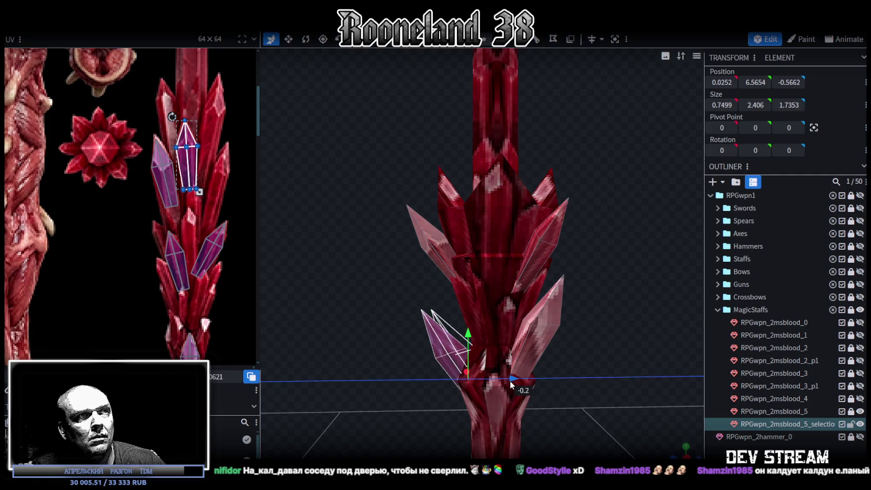
pyautogui.moveTo(470, 335); pyautogui.dragTo(461, 317)
pyautogui.moveTo(514, 361); pyautogui.dragTo(505, 362)
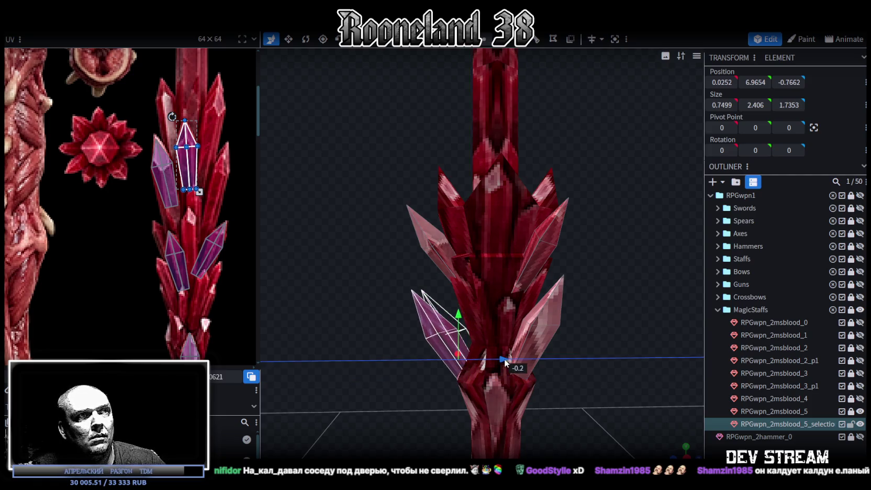
pyautogui.moveTo(368, 374)
pyautogui.mouseDown()
pyautogui.moveTo(466, 413)
pyautogui.moveTo(435, 369)
pyautogui.moveTo(476, 337)
pyautogui.moveTo(449, 331)
pyautogui.moveTo(554, 355)
pyautogui.moveTo(555, 386)
pyautogui.moveTo(586, 384)
pyautogui.moveTo(551, 347)
pyautogui.moveTo(609, 330)
pyautogui.moveTo(361, 323)
pyautogui.moveTo(615, 262)
pyautogui.moveTo(626, 243)
pyautogui.moveTo(631, 260)
pyautogui.moveTo(511, 293)
pyautogui.moveTo(447, 298)
pyautogui.moveTo(574, 285)
pyautogui.moveTo(555, 290)
pyautogui.mouseUp()
pyautogui.press('r')
pyautogui.rightClick(555, 295)
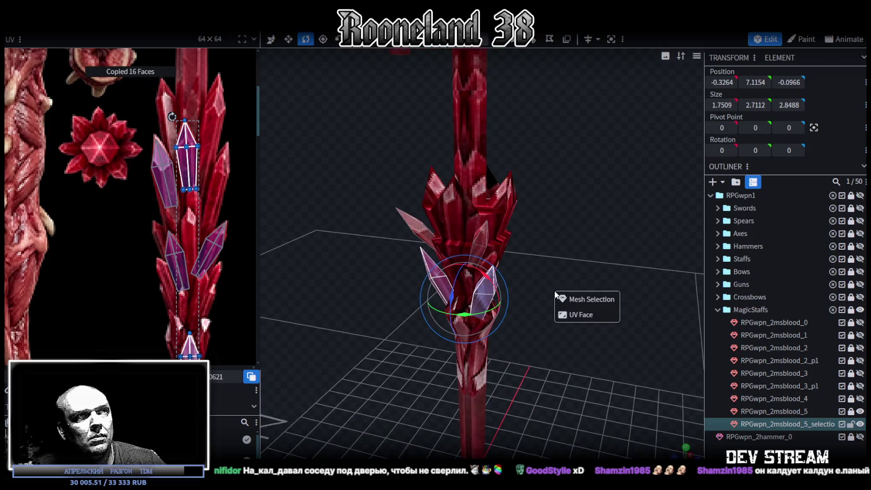
# Paste the shards as a mesh, rotate them 27.5°, and shift them along X.
pyautogui.click(571, 308)
pyautogui.moveTo(463, 317); pyautogui.dragTo(558, 319)
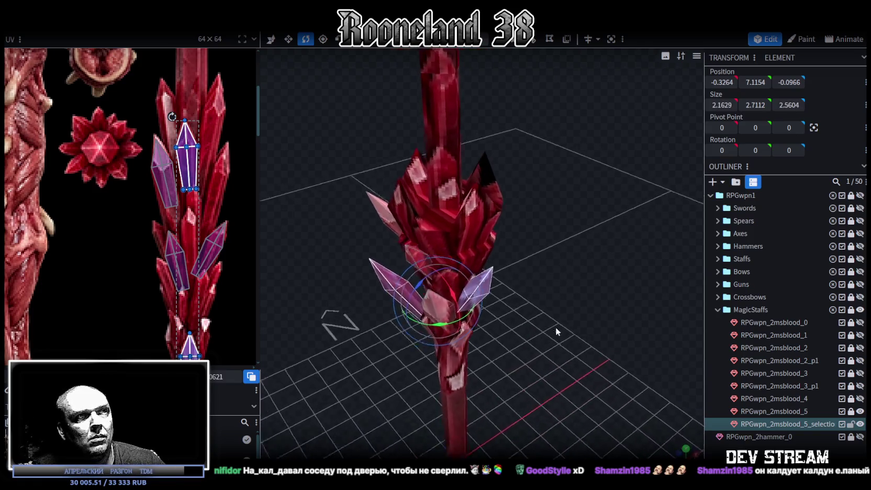
pyautogui.press('v')
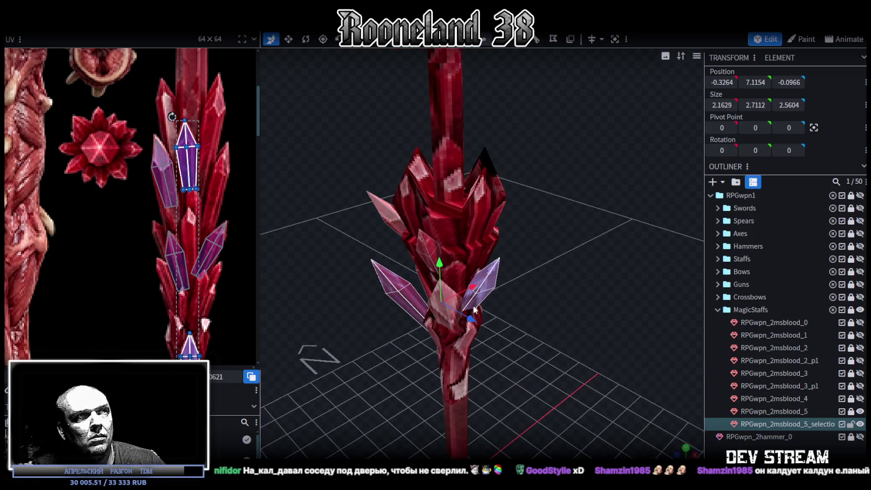
pyautogui.moveTo(471, 291); pyautogui.dragTo(480, 291)
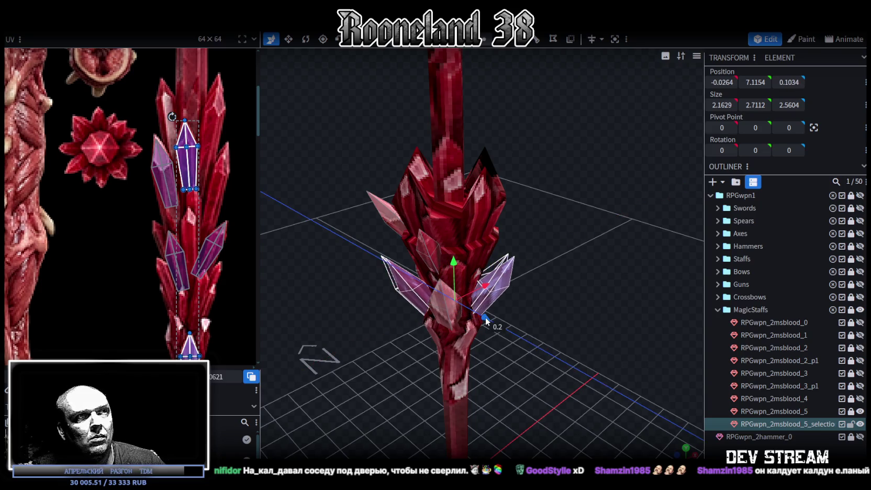
pyautogui.moveTo(538, 325)
pyautogui.mouseDown()
pyautogui.moveTo(765, 310)
pyautogui.moveTo(692, 342)
pyautogui.moveTo(567, 355)
pyautogui.moveTo(413, 331)
pyautogui.moveTo(353, 289)
pyautogui.mouseUp()
# Move the new shards' UV islands aside and place the top shard's UV on a texture crystal.
pyautogui.scroll(-1, 193, 194)
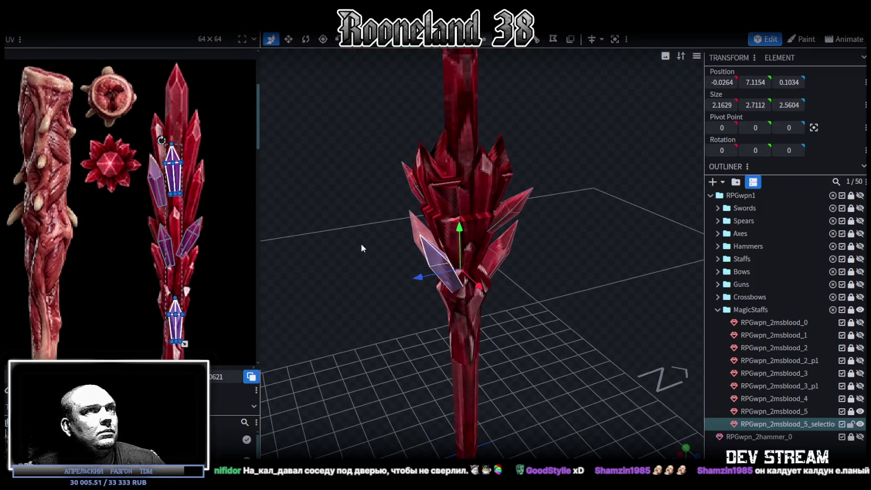
pyautogui.scroll(1, 183, 168)
pyautogui.scroll(-2, 180, 168)
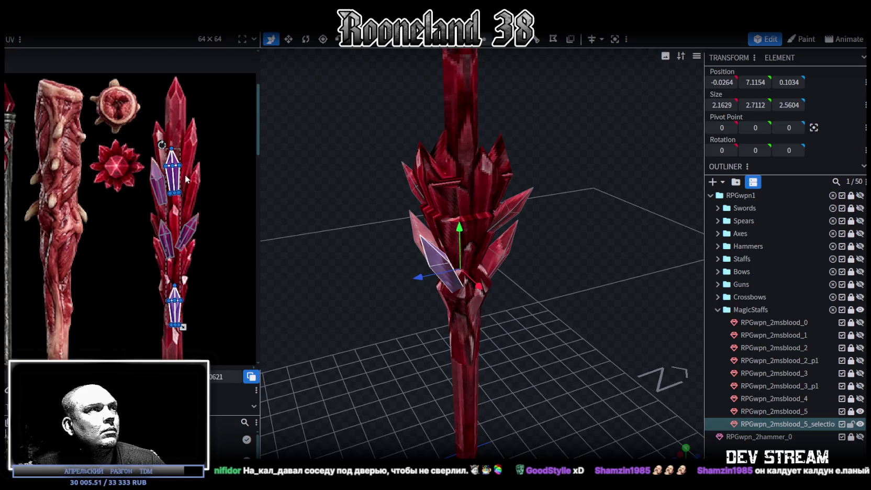
pyautogui.scroll(1, 176, 207)
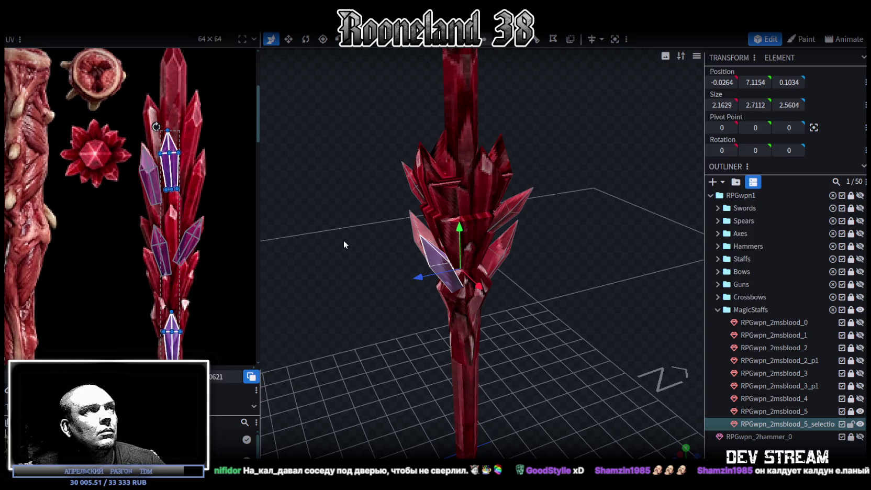
pyautogui.moveTo(177, 174); pyautogui.dragTo(234, 171)
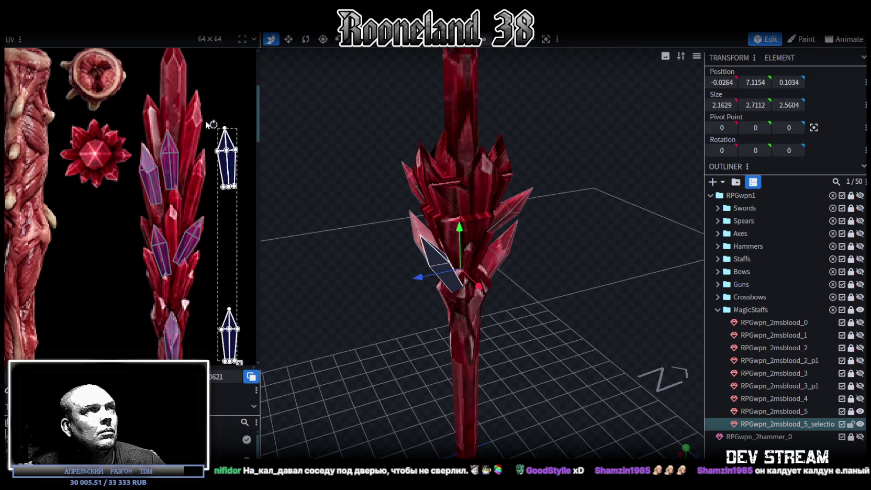
pyautogui.click(227, 162)
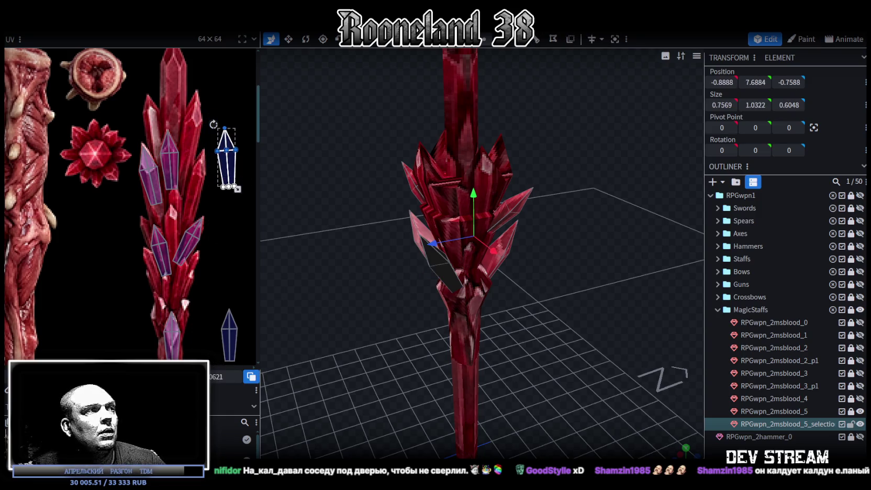
pyautogui.moveTo(235, 166); pyautogui.dragTo(197, 127)
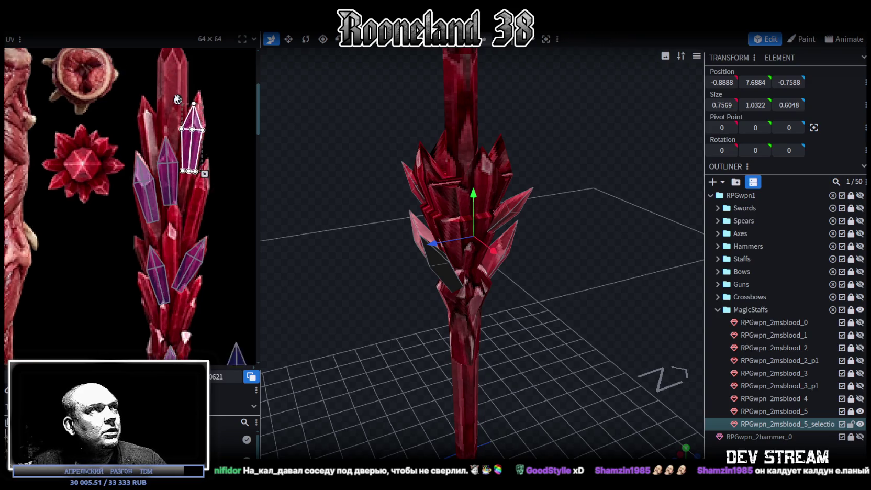
# Place the lower shard's UV island onto a crystal in the texture.
pyautogui.scroll(2, 180, 121)
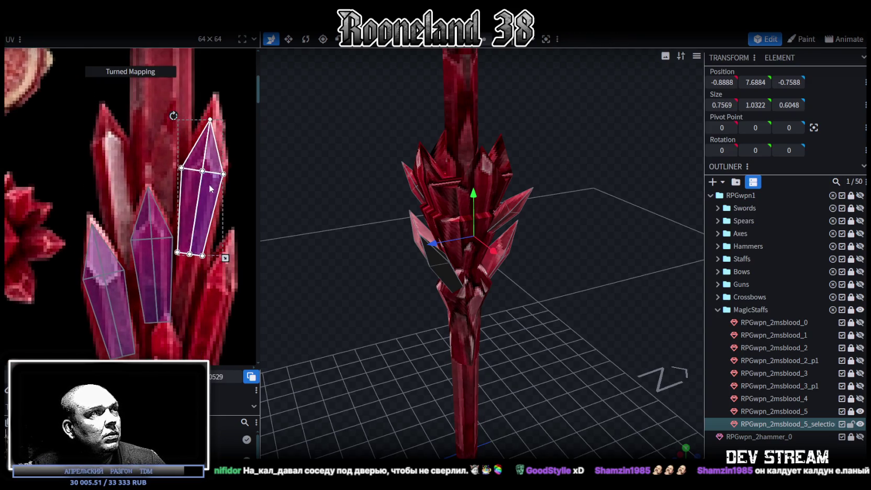
pyautogui.click(227, 185)
pyautogui.scroll(-2, 227, 186)
pyautogui.scroll(-3, 212, 215)
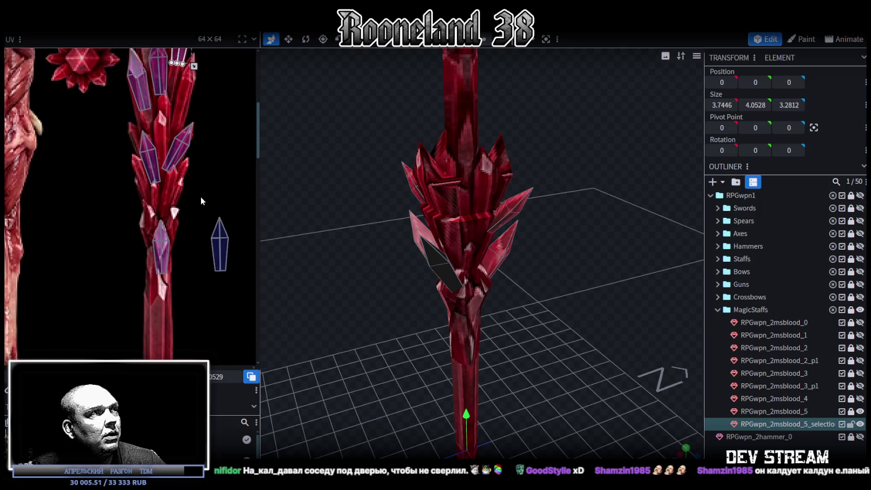
pyautogui.click(225, 230)
pyautogui.moveTo(232, 221); pyautogui.dragTo(227, 285, button='middle')
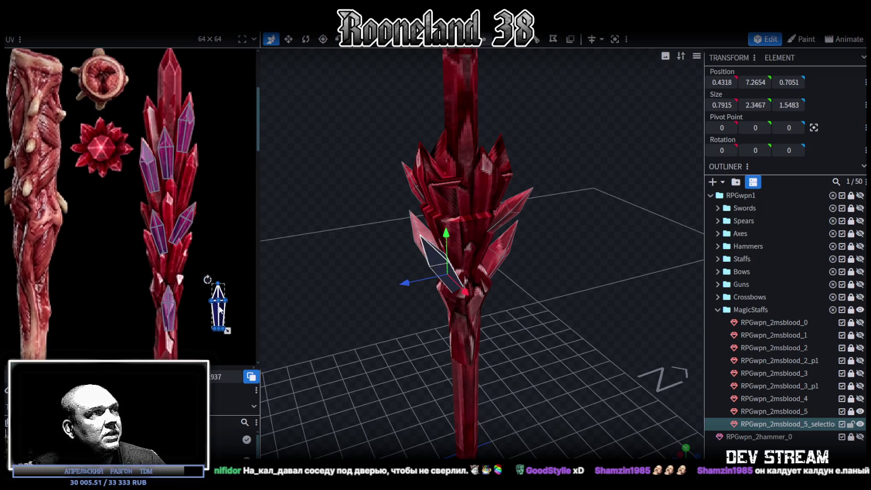
pyautogui.moveTo(219, 310); pyautogui.dragTo(156, 208)
# Fit the lower shard's UV island so it lines up with the crystal.
pyautogui.scroll(3, 171, 219)
pyautogui.scroll(2, 171, 218)
pyautogui.moveTo(181, 286)
pyautogui.mouseDown()
pyautogui.moveTo(184, 292)
pyautogui.moveTo(173, 291)
pyautogui.mouseUp()
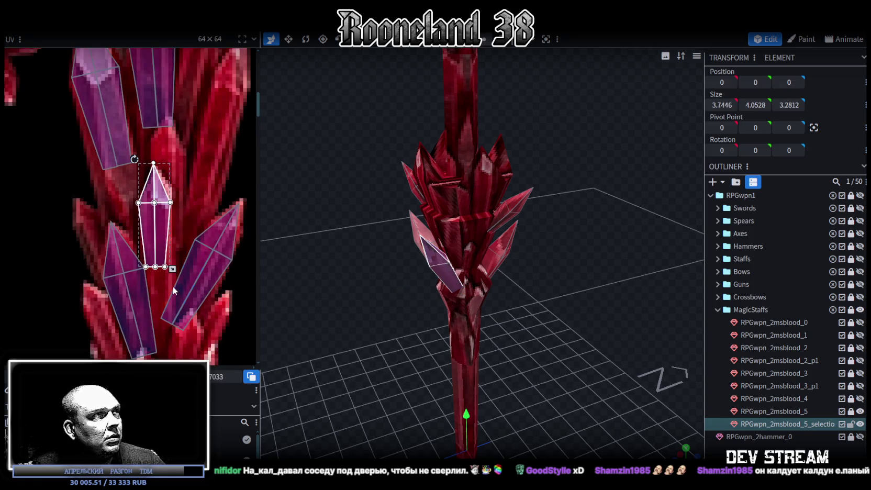
pyautogui.moveTo(163, 243); pyautogui.dragTo(165, 242)
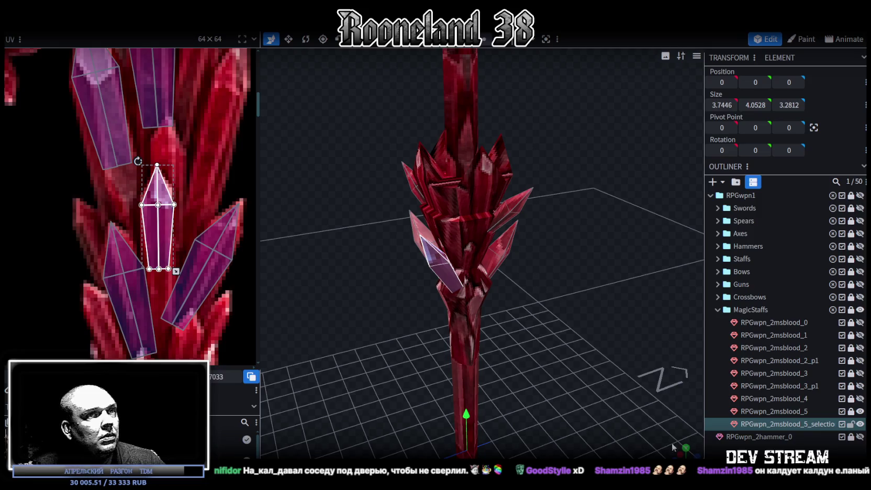
pyautogui.click(696, 439)
pyautogui.moveTo(596, 321)
pyautogui.mouseDown()
pyautogui.moveTo(649, 300)
pyautogui.moveTo(574, 343)
pyautogui.moveTo(566, 367)
pyautogui.moveTo(565, 306)
pyautogui.mouseUp()
# Copy the lower crystal shards and paste them as new mesh geometry.
pyautogui.moveTo(582, 313)
pyautogui.mouseDown()
pyautogui.moveTo(599, 294)
pyautogui.moveTo(516, 261)
pyautogui.moveTo(572, 299)
pyautogui.moveTo(569, 282)
pyautogui.moveTo(438, 405)
pyautogui.moveTo(585, 289)
pyautogui.moveTo(506, 340)
pyautogui.moveTo(583, 288)
pyautogui.moveTo(582, 330)
pyautogui.moveTo(518, 324)
pyautogui.moveTo(544, 314)
pyautogui.mouseUp()
pyautogui.moveTo(388, 378)
pyautogui.keyDown('ctrl'); pyautogui.mouseDown()
pyautogui.moveTo(555, 265)
pyautogui.moveTo(431, 295)
pyautogui.moveTo(433, 305)
pyautogui.moveTo(477, 308)
pyautogui.moveTo(441, 283)
pyautogui.mouseUp(); pyautogui.keyUp('ctrl')
pyautogui.hotkey('ctrl', 'c')
pyautogui.hotkey('ctrl', 'v')
pyautogui.click(453, 294)
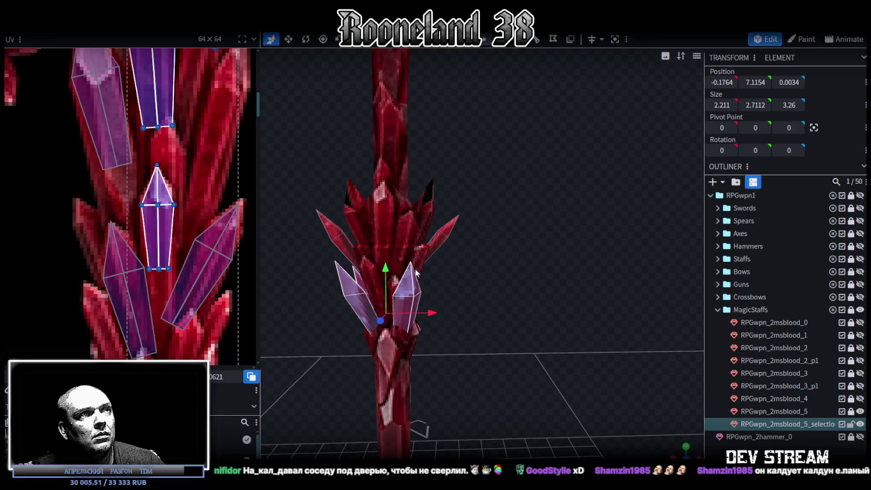
# Raise the pasted shards to the crown top and stretch them into tall spikes.
pyautogui.moveTo(384, 271)
pyautogui.mouseDown()
pyautogui.moveTo(387, 150)
pyautogui.moveTo(522, 213)
pyautogui.moveTo(542, 248)
pyautogui.moveTo(505, 283)
pyautogui.mouseUp()
pyautogui.press('v')
pyautogui.moveTo(389, 264)
pyautogui.mouseDown()
pyautogui.moveTo(490, 315)
pyautogui.moveTo(543, 262)
pyautogui.mouseUp()
pyautogui.moveTo(416, 182); pyautogui.dragTo(415, 124)
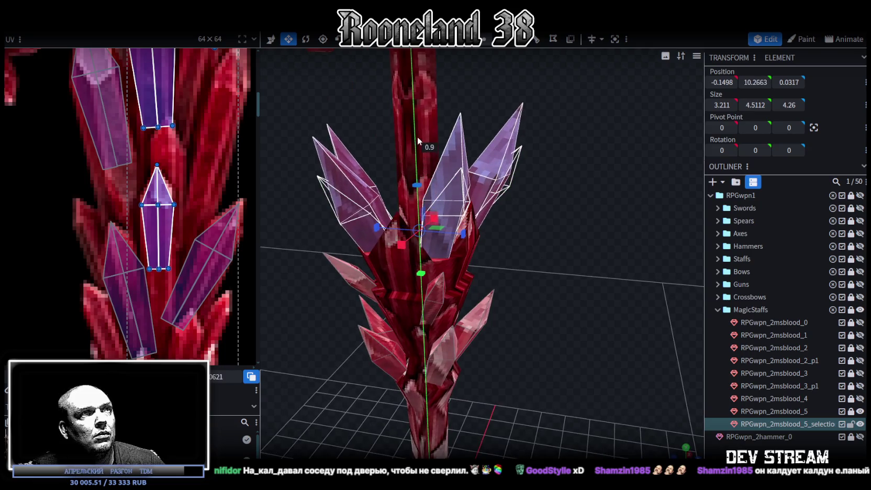
# Turn the spikes about 57.5 degrees and shift them sideways along X.
pyautogui.moveTo(560, 241)
pyautogui.mouseDown()
pyautogui.moveTo(567, 257)
pyautogui.moveTo(545, 323)
pyautogui.moveTo(561, 298)
pyautogui.moveTo(500, 327)
pyautogui.moveTo(486, 321)
pyautogui.moveTo(593, 277)
pyautogui.moveTo(634, 204)
pyautogui.moveTo(588, 258)
pyautogui.moveTo(505, 236)
pyautogui.moveTo(468, 212)
pyautogui.moveTo(522, 208)
pyautogui.moveTo(563, 223)
pyautogui.moveTo(548, 269)
pyautogui.moveTo(487, 331)
pyautogui.mouseUp()
pyautogui.press('v')
pyautogui.press('r')
pyautogui.press('v')
pyautogui.moveTo(426, 248); pyautogui.dragTo(448, 256)
# Move the spikes' UV islands onto empty texture space.
pyautogui.moveTo(337, 340)
pyautogui.mouseDown()
pyautogui.moveTo(392, 363)
pyautogui.moveTo(429, 327)
pyautogui.moveTo(558, 328)
pyautogui.moveTo(601, 344)
pyautogui.moveTo(555, 342)
pyautogui.moveTo(528, 360)
pyautogui.moveTo(518, 346)
pyautogui.mouseUp()
pyautogui.scroll(-2, 151, 241)
pyautogui.scroll(-2, 151, 241)
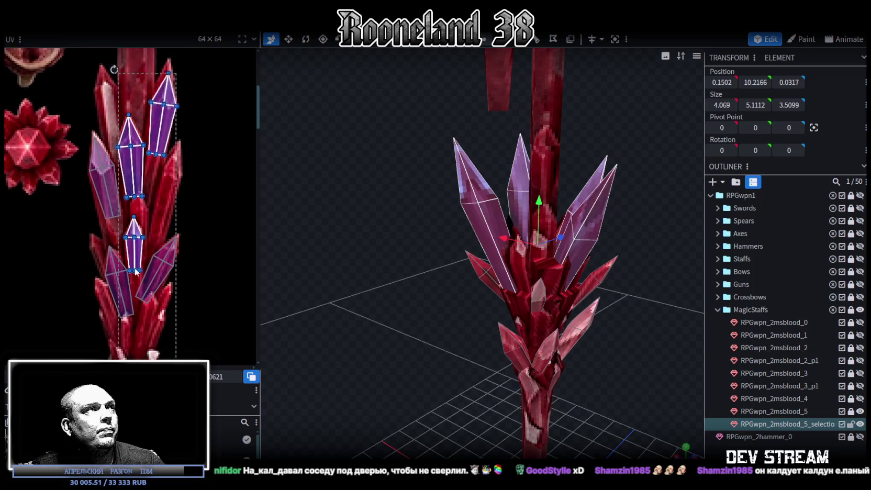
pyautogui.scroll(-2, 151, 241)
pyautogui.scroll(2, 151, 241)
pyautogui.scroll(1, 163, 222)
pyautogui.moveTo(108, 152); pyautogui.dragTo(196, 144)
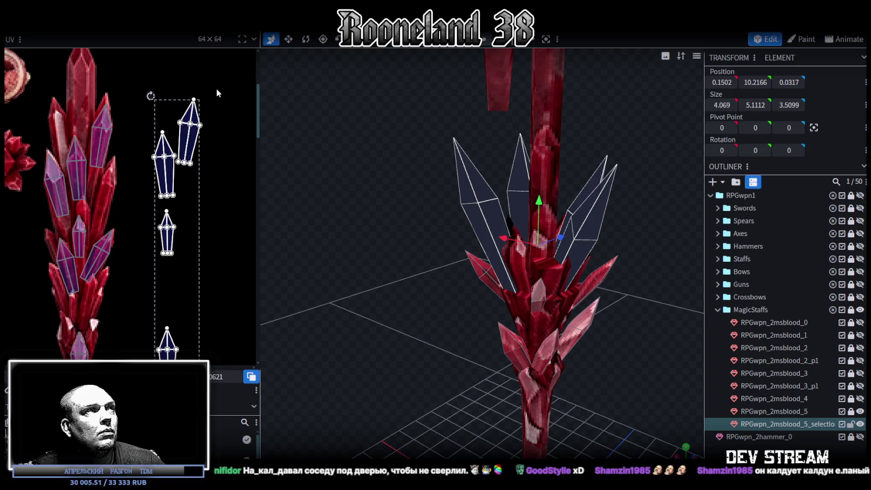
# Mirror the top-right spike's UV island and fit it onto a texture crystal.
pyautogui.click(189, 134)
pyautogui.press('m')
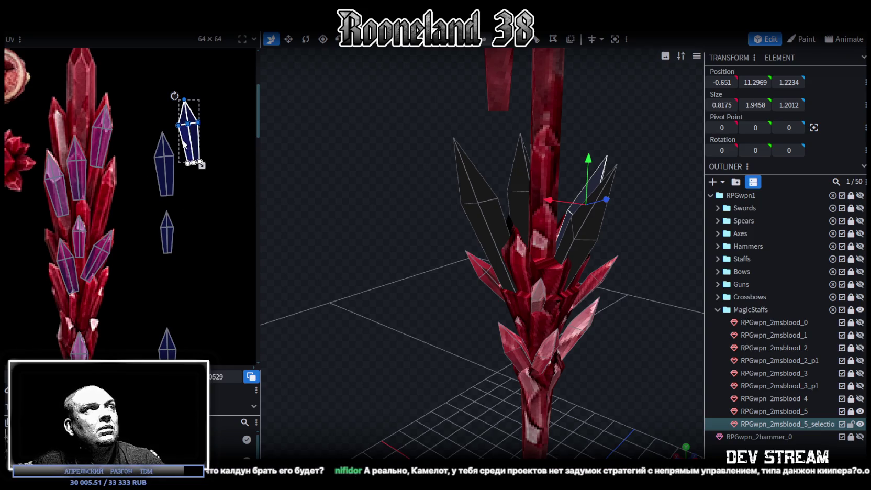
pyautogui.moveTo(194, 131); pyautogui.dragTo(63, 132)
pyautogui.scroll(2, 63, 128)
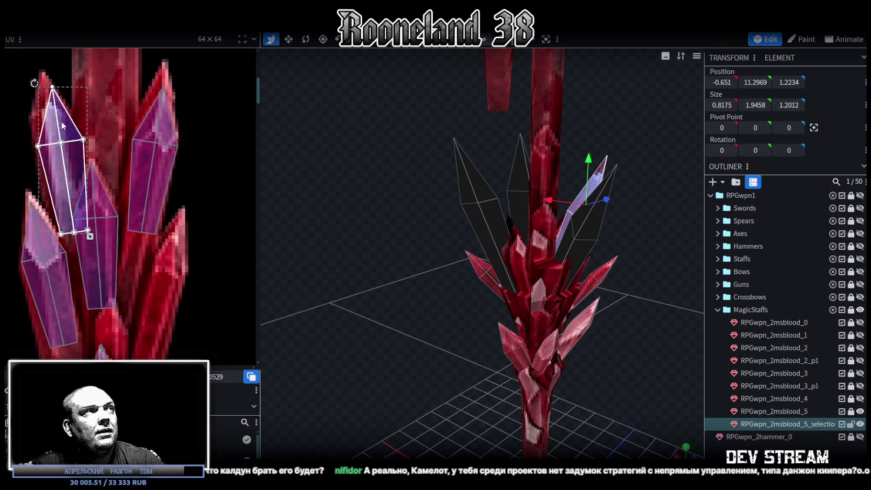
pyautogui.scroll(2, 68, 157)
pyautogui.moveTo(98, 191); pyautogui.dragTo(148, 242)
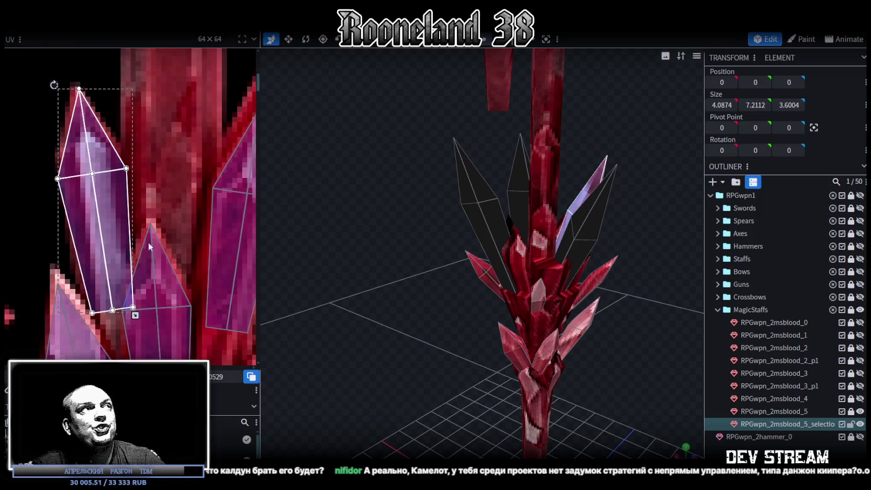
pyautogui.moveTo(134, 312); pyautogui.dragTo(119, 267)
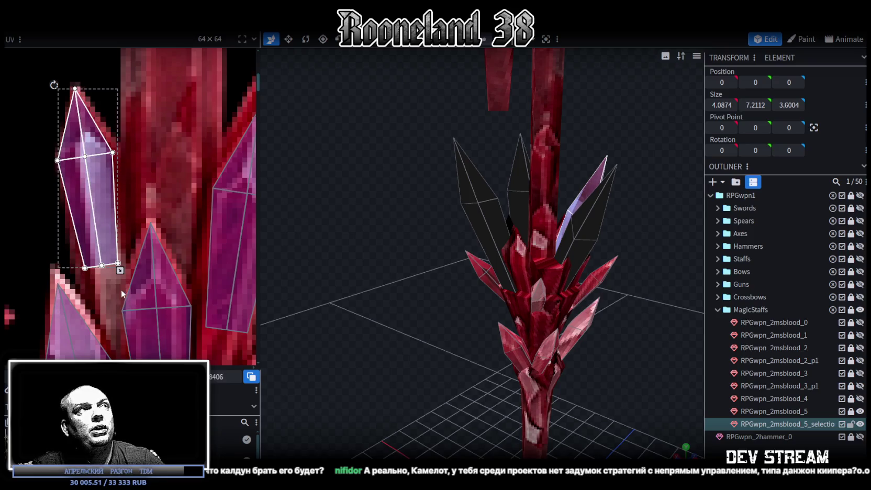
pyautogui.scroll(-3, 122, 210)
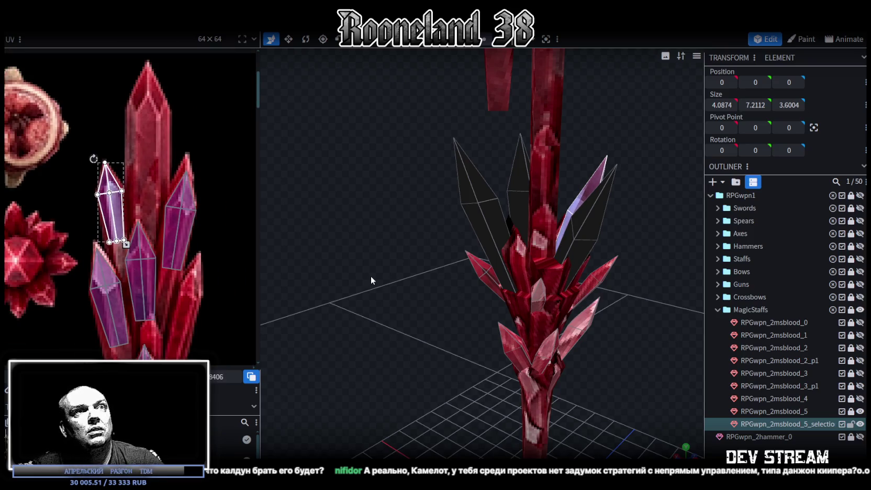
pyautogui.scroll(-2, 186, 241)
# Mirror another spike's UV faces, then move, tilt and shrink them onto a crystal.
pyautogui.moveTo(160, 139)
pyautogui.mouseDown()
pyautogui.moveTo(219, 208)
pyautogui.moveTo(222, 201)
pyautogui.mouseUp()
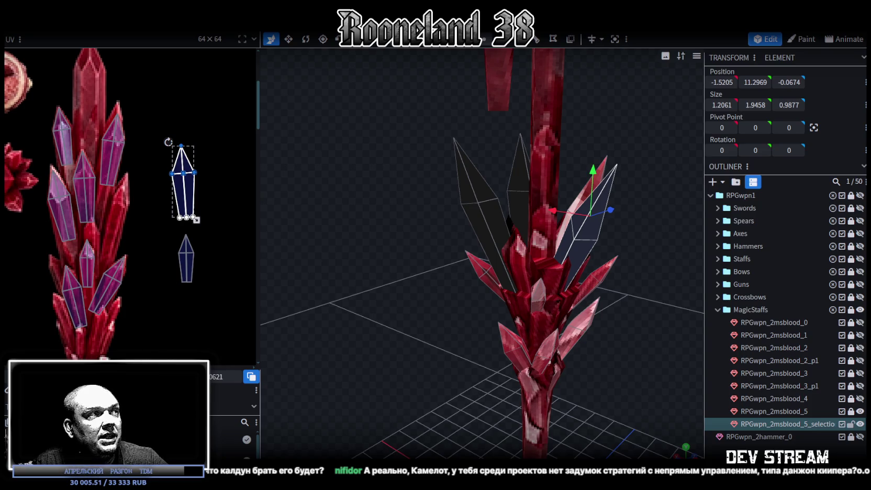
pyautogui.press('m')
pyautogui.moveTo(191, 184); pyautogui.dragTo(157, 195)
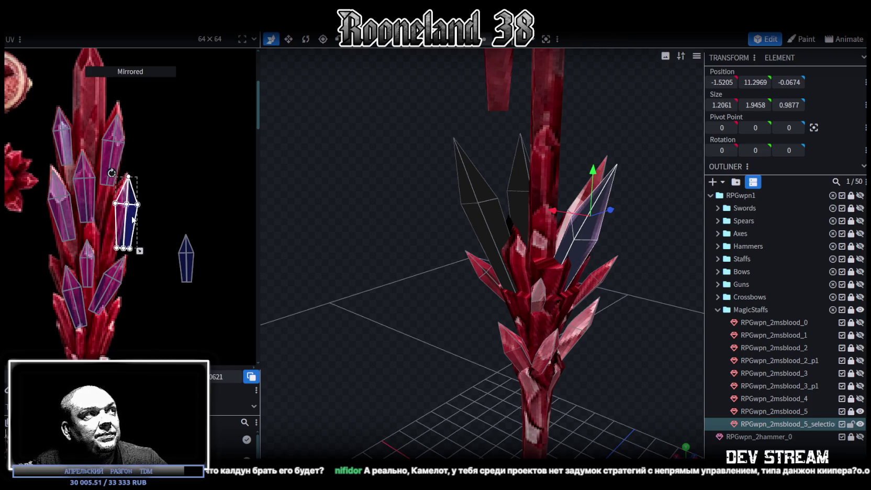
pyautogui.moveTo(109, 176)
pyautogui.mouseDown()
pyautogui.moveTo(120, 176)
pyautogui.moveTo(129, 226)
pyautogui.mouseUp()
pyautogui.scroll(1, 129, 226)
pyautogui.scroll(1, 129, 226)
pyautogui.moveTo(135, 273); pyautogui.dragTo(133, 250)
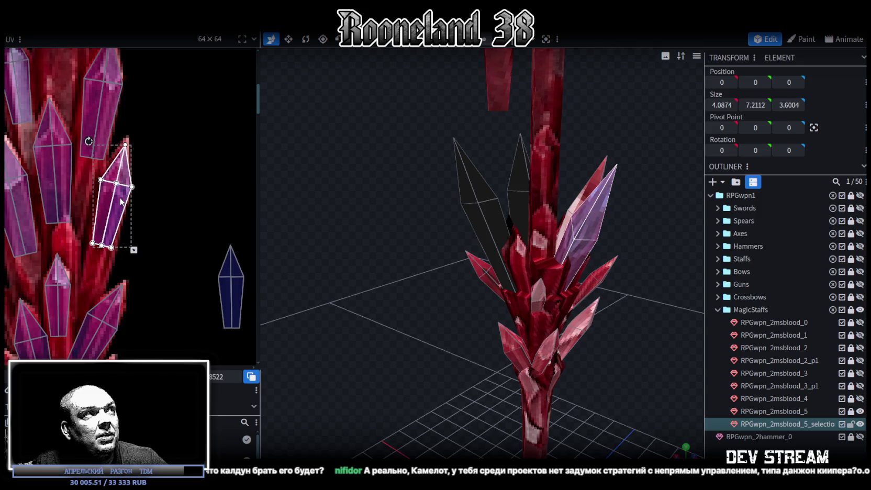
pyautogui.scroll(-1, 155, 211)
pyautogui.scroll(-1, 179, 197)
pyautogui.scroll(2, 179, 197)
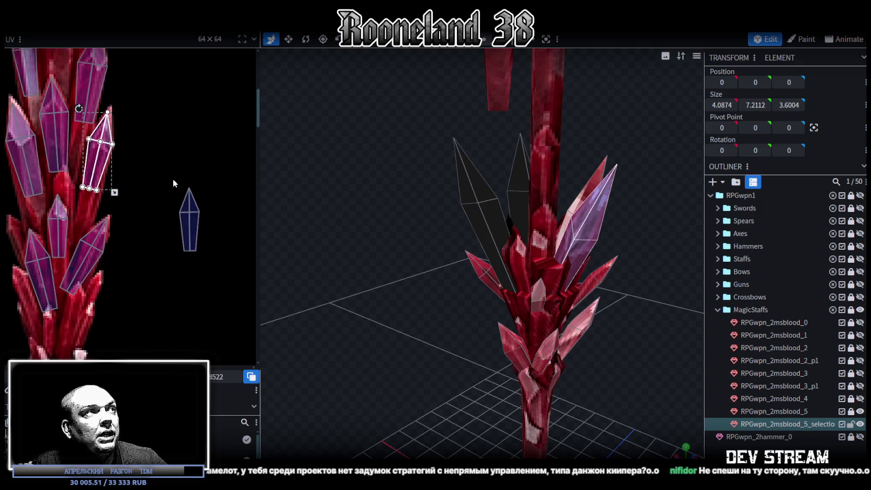
# Place the small spike's UV face on a crystal shard, tilted and shrunk to fit.
pyautogui.click(178, 194)
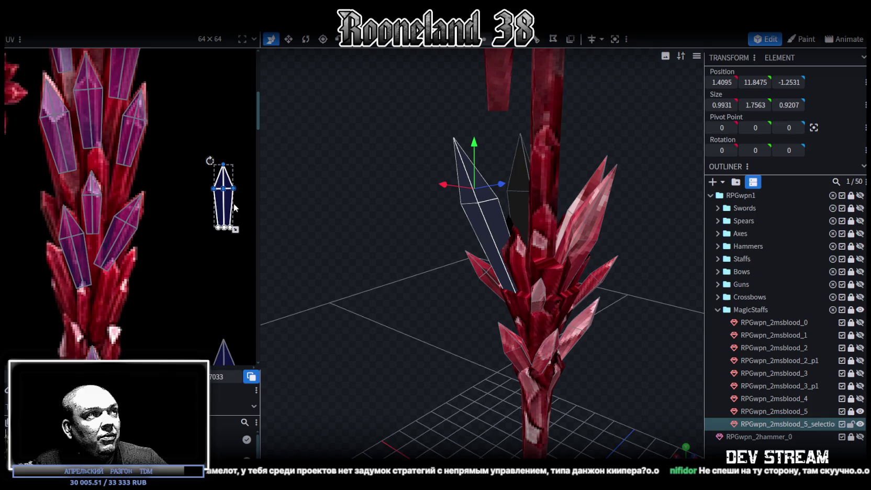
pyautogui.moveTo(234, 208); pyautogui.dragTo(79, 286)
pyautogui.scroll(2, 62, 250)
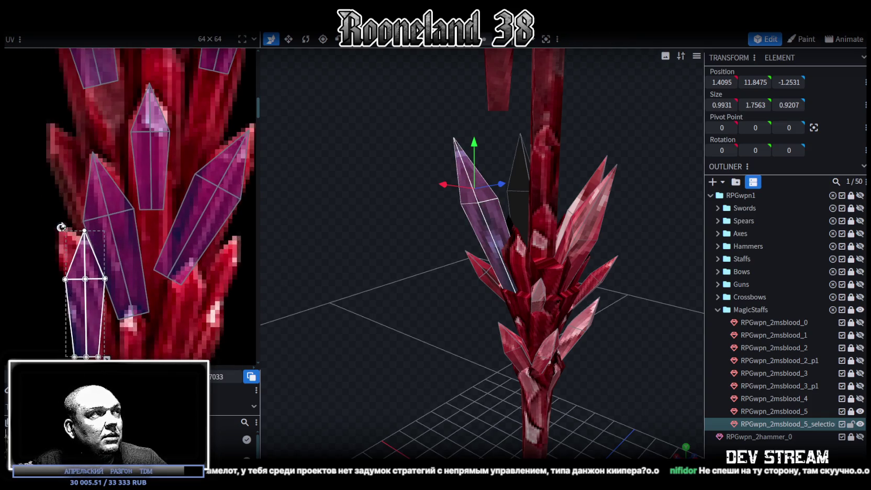
pyautogui.moveTo(61, 227); pyautogui.dragTo(41, 238)
pyautogui.moveTo(94, 303); pyautogui.dragTo(105, 303)
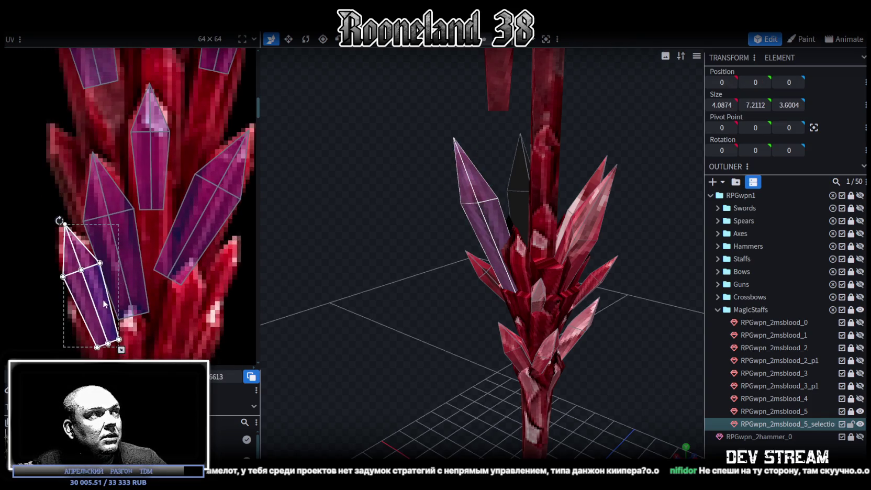
pyautogui.moveTo(120, 349); pyautogui.dragTo(112, 342)
pyautogui.moveTo(93, 290); pyautogui.dragTo(93, 293)
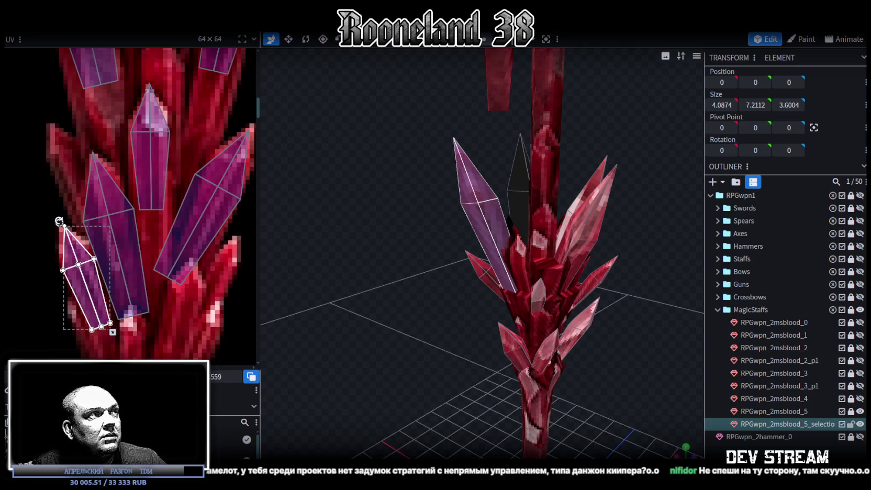
pyautogui.scroll(-1, 84, 113)
pyautogui.scroll(-2, 105, 156)
pyautogui.scroll(-2, 168, 204)
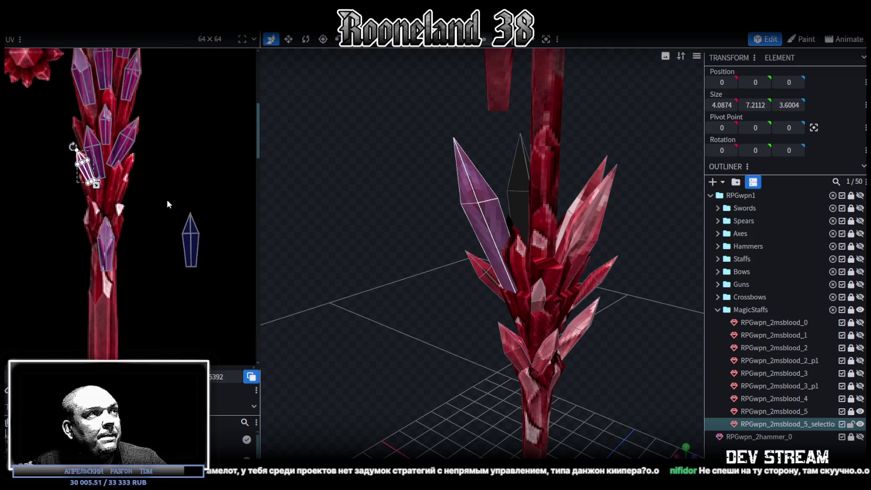
# Move the last crystal's UV island onto a purple shard, tilted and scaled to fit.
pyautogui.moveTo(167, 200); pyautogui.dragTo(222, 263)
pyautogui.scroll(2, 212, 267)
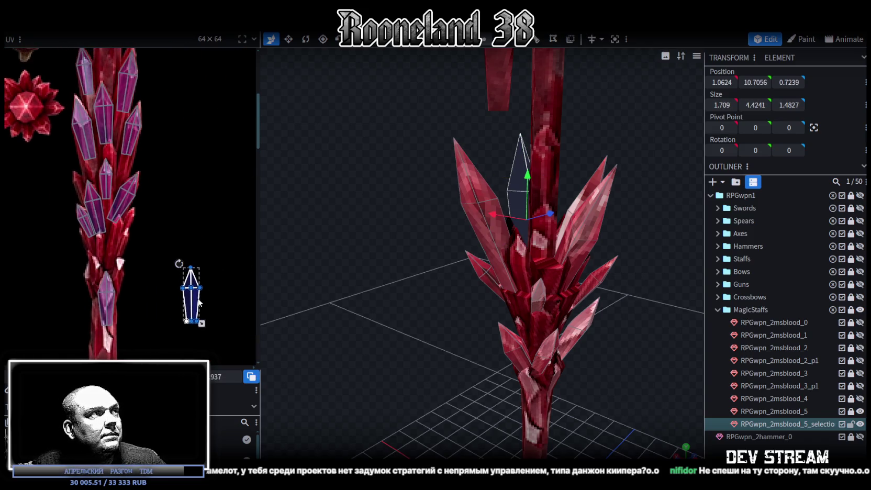
pyautogui.moveTo(199, 302); pyautogui.dragTo(120, 242)
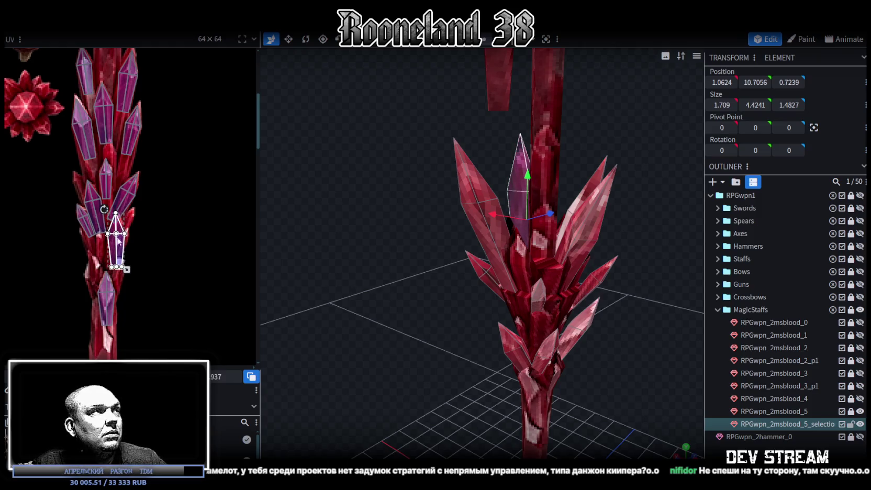
pyautogui.scroll(2, 120, 242)
pyautogui.moveTo(104, 190); pyautogui.dragTo(118, 197)
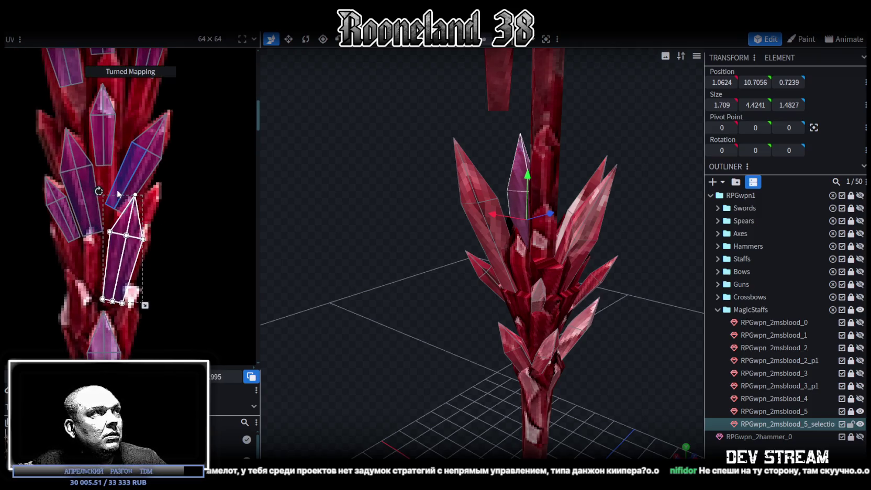
pyautogui.moveTo(148, 311); pyautogui.dragTo(138, 295)
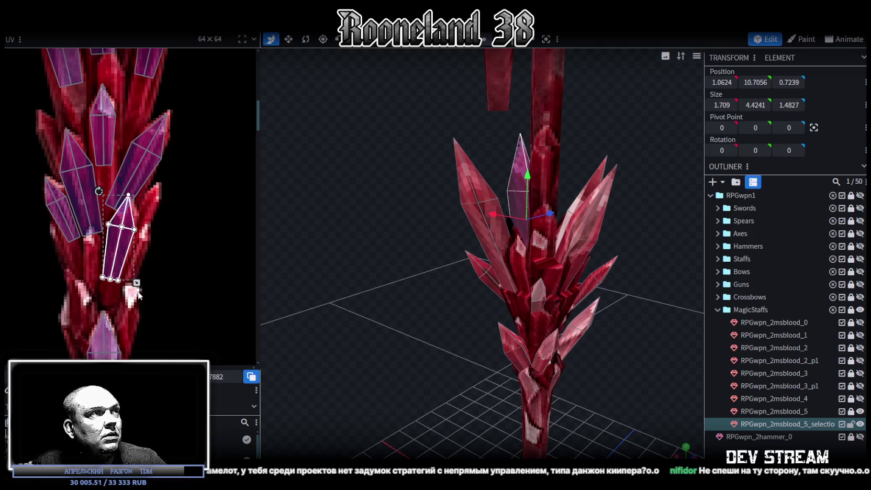
pyautogui.moveTo(128, 257); pyautogui.dragTo(131, 255)
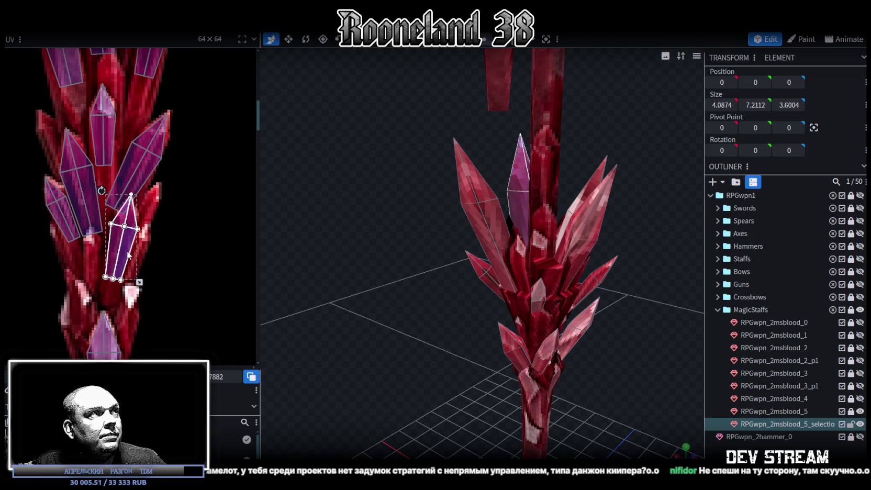
# Clear the selection and orbit around the staff to inspect the crown crystals.
pyautogui.click(500, 314)
pyautogui.scroll(-5, 525, 308)
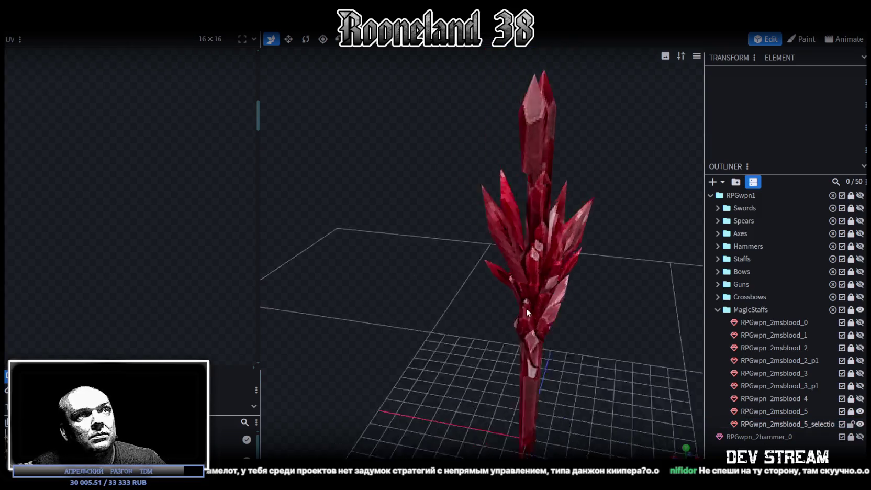
pyautogui.moveTo(537, 273); pyautogui.dragTo(494, 277)
pyautogui.scroll(3, 493, 276)
pyautogui.scroll(2, 394, 216)
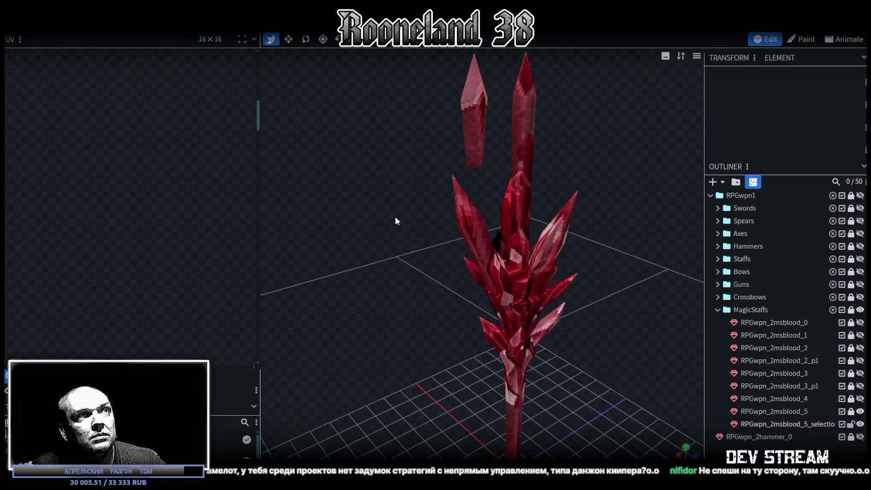
pyautogui.moveTo(432, 204); pyautogui.dragTo(425, 199)
# Push one crown crystal 0.6 along Z toward the stem and tilt it -20 degrees.
pyautogui.moveTo(473, 225)
pyautogui.mouseDown()
pyautogui.moveTo(401, 258)
pyautogui.moveTo(489, 264)
pyautogui.moveTo(505, 289)
pyautogui.mouseUp()
pyautogui.press('r')
pyautogui.press('v')
pyautogui.scroll(2, 410, 237)
pyautogui.moveTo(410, 238); pyautogui.dragTo(490, 260)
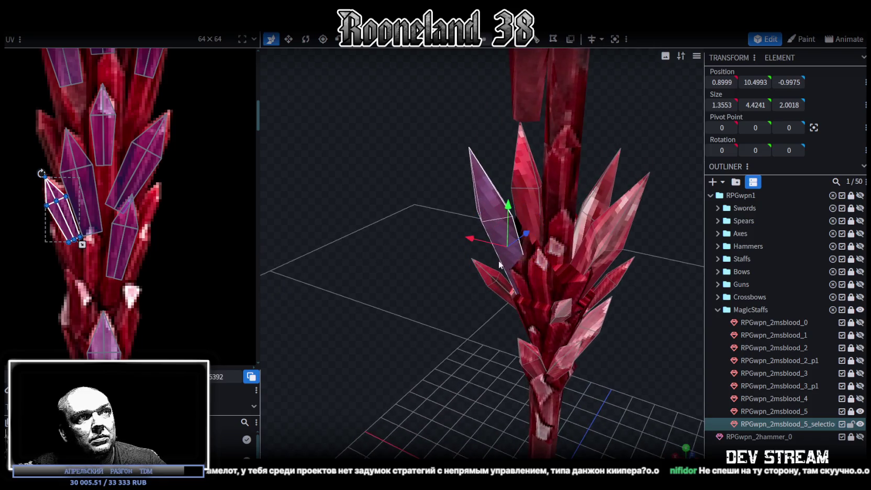
pyautogui.moveTo(525, 232)
pyautogui.mouseDown()
pyautogui.moveTo(539, 230)
pyautogui.moveTo(476, 222)
pyautogui.moveTo(500, 213)
pyautogui.moveTo(509, 228)
pyautogui.moveTo(525, 217)
pyautogui.mouseUp()
pyautogui.moveTo(566, 248); pyautogui.dragTo(647, 249)
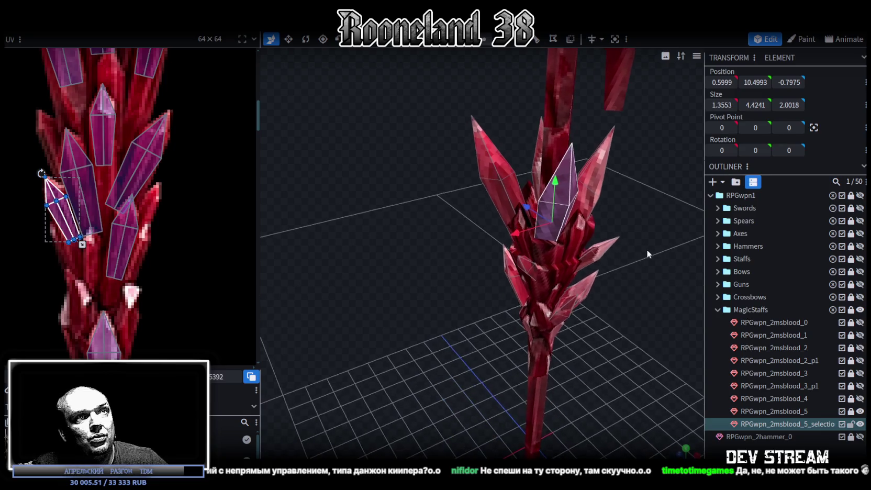
pyautogui.press('r')
pyautogui.moveTo(563, 237); pyautogui.dragTo(537, 240)
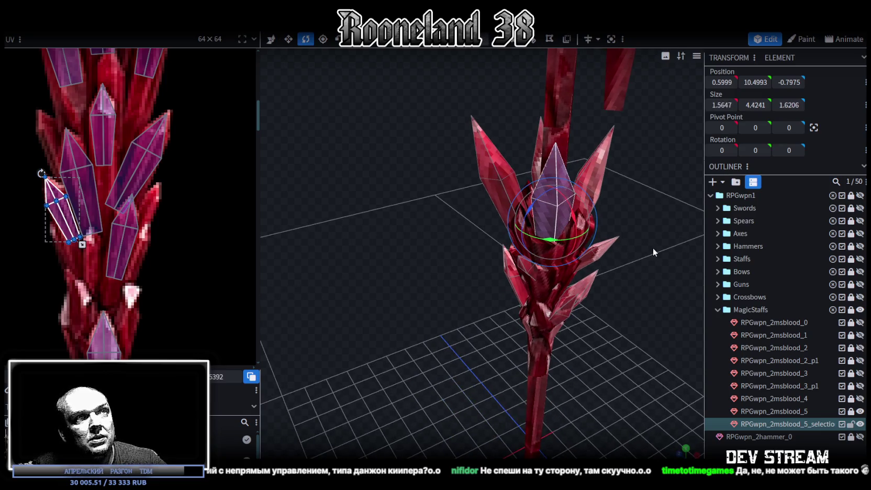
pyautogui.moveTo(653, 248); pyautogui.dragTo(643, 269)
pyautogui.press('v')
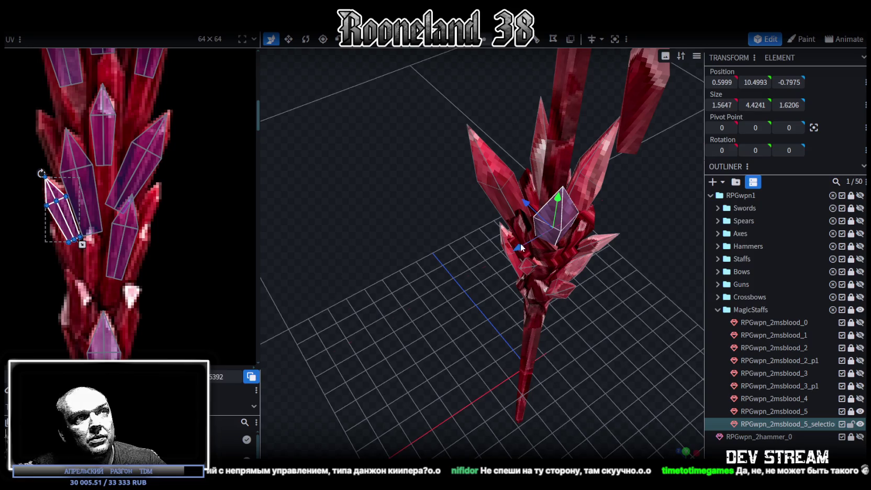
# Shift a second crystal 0.4 along Z and 0.1 along X, tilting it about -30 degrees outward.
pyautogui.moveTo(683, 255)
pyautogui.mouseDown()
pyautogui.moveTo(609, 198)
pyautogui.moveTo(607, 244)
pyautogui.moveTo(557, 249)
pyautogui.moveTo(646, 258)
pyautogui.moveTo(609, 251)
pyautogui.moveTo(636, 259)
pyautogui.moveTo(612, 162)
pyautogui.moveTo(544, 216)
pyautogui.moveTo(492, 274)
pyautogui.moveTo(584, 297)
pyautogui.moveTo(450, 266)
pyautogui.moveTo(500, 180)
pyautogui.mouseUp()
pyautogui.click(600, 223)
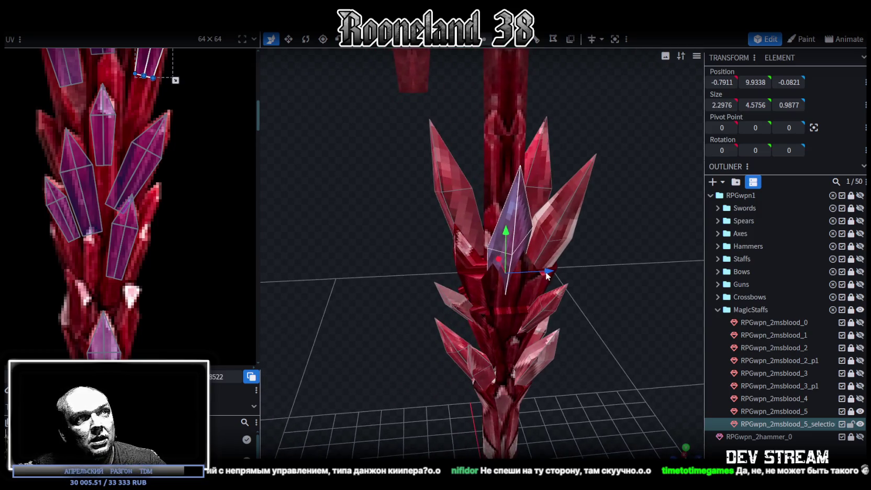
pyautogui.moveTo(533, 276); pyautogui.dragTo(540, 274)
pyautogui.moveTo(593, 272)
pyautogui.mouseDown()
pyautogui.moveTo(654, 262)
pyautogui.moveTo(479, 288)
pyautogui.mouseUp()
pyautogui.press('r')
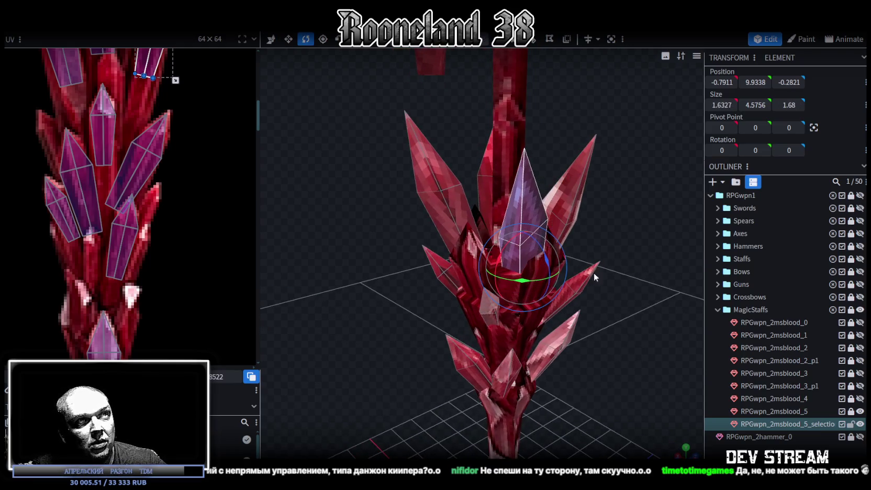
pyautogui.moveTo(593, 272)
pyautogui.mouseDown()
pyautogui.moveTo(601, 310)
pyautogui.moveTo(617, 290)
pyautogui.mouseUp()
pyautogui.press('v')
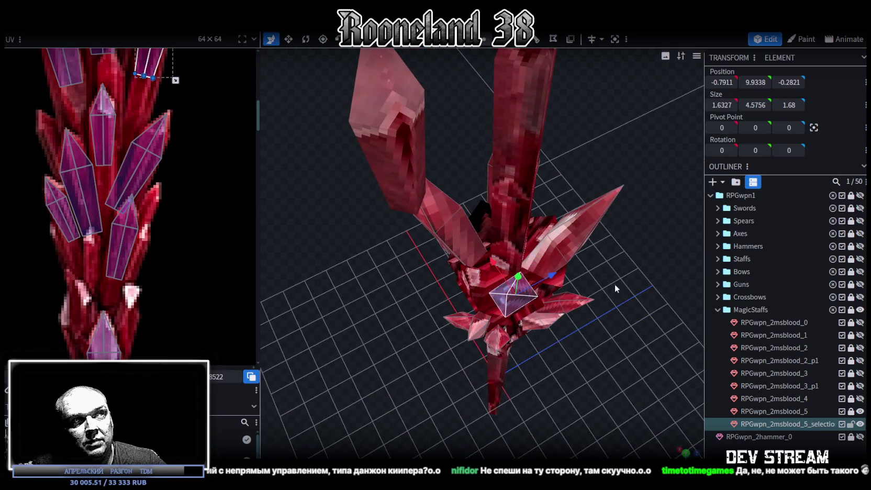
pyautogui.moveTo(546, 281); pyautogui.dragTo(546, 282)
pyautogui.moveTo(484, 275); pyautogui.dragTo(491, 278)
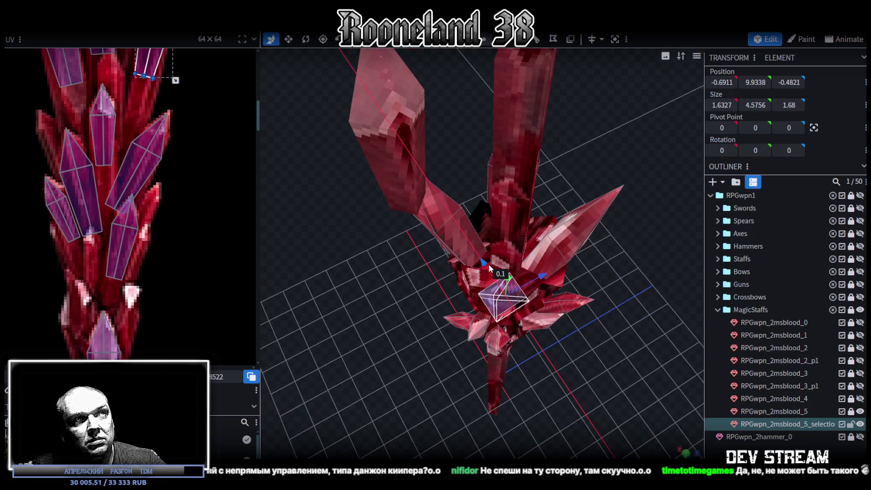
# Rotate the right-hand crown crystal repeatedly until it stands more upright.
pyautogui.moveTo(629, 299)
pyautogui.mouseDown()
pyautogui.moveTo(613, 237)
pyautogui.moveTo(633, 233)
pyautogui.moveTo(631, 217)
pyautogui.mouseUp()
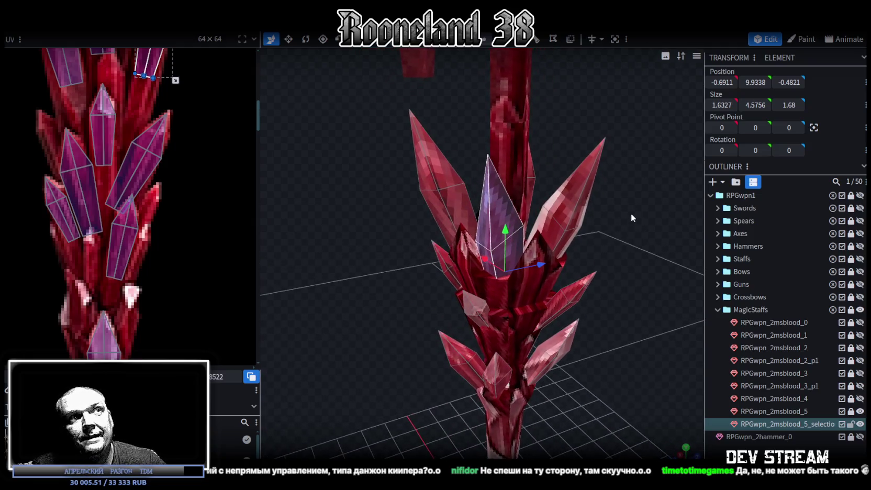
pyautogui.moveTo(618, 174)
pyautogui.mouseDown()
pyautogui.moveTo(479, 350)
pyautogui.moveTo(522, 366)
pyautogui.mouseUp()
pyautogui.press('r')
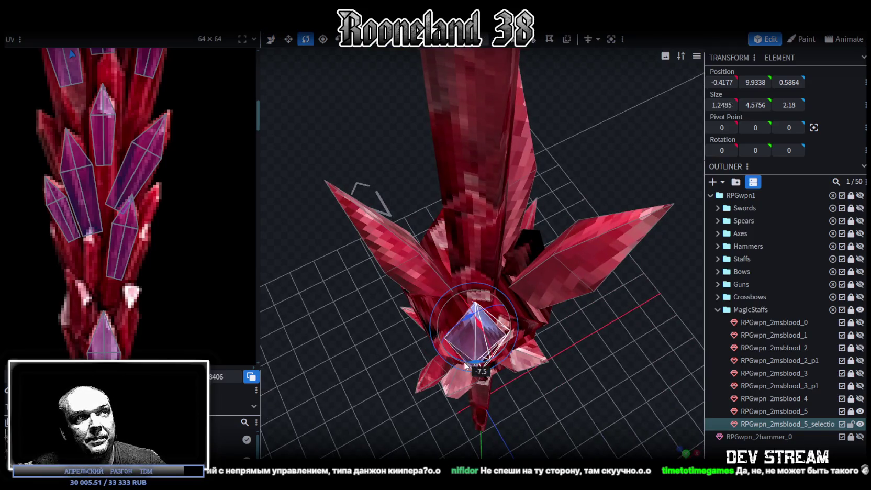
pyautogui.moveTo(522, 366)
pyautogui.mouseDown(button='middle')
pyautogui.moveTo(580, 358)
pyautogui.moveTo(478, 365)
pyautogui.mouseUp(button='middle')
pyautogui.moveTo(471, 364); pyautogui.dragTo(534, 366)
pyautogui.moveTo(534, 366); pyautogui.dragTo(413, 260, button='middle')
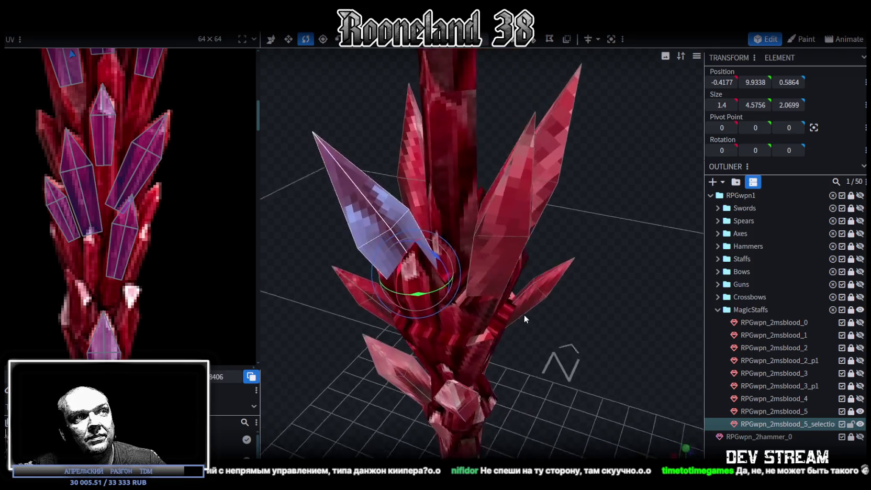
pyautogui.moveTo(414, 260); pyautogui.dragTo(330, 202)
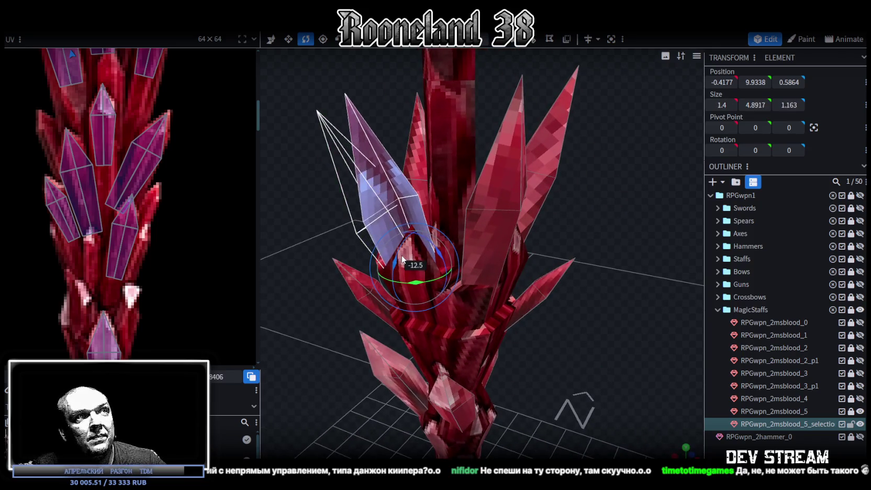
pyautogui.moveTo(330, 202)
pyautogui.mouseDown(button='middle')
pyautogui.moveTo(388, 195)
pyautogui.moveTo(471, 233)
pyautogui.mouseUp(button='middle')
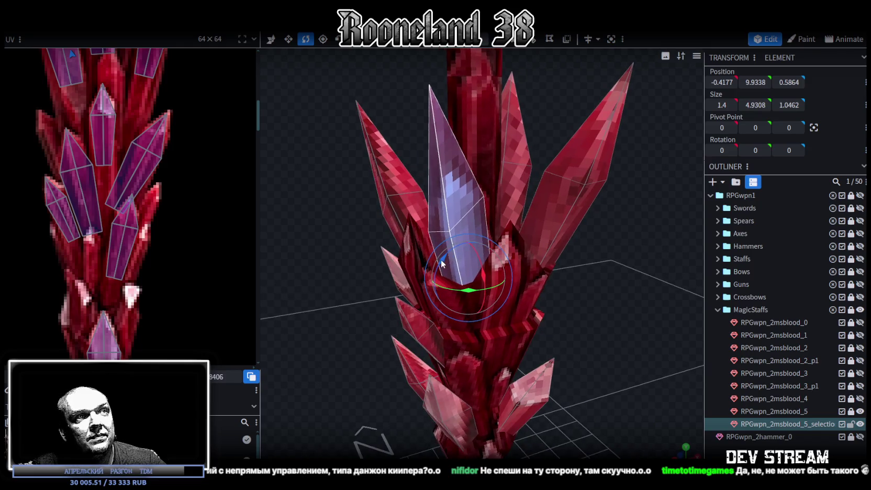
pyautogui.moveTo(442, 262); pyautogui.dragTo(464, 264)
pyautogui.moveTo(645, 265)
pyautogui.mouseDown(button='middle')
pyautogui.moveTo(670, 264)
pyautogui.moveTo(545, 246)
pyautogui.mouseUp(button='middle')
pyautogui.moveTo(531, 248); pyautogui.dragTo(547, 259)
pyautogui.moveTo(547, 258)
pyautogui.mouseDown(button='middle')
pyautogui.moveTo(566, 224)
pyautogui.moveTo(551, 215)
pyautogui.mouseUp(button='middle')
pyautogui.moveTo(599, 137); pyautogui.dragTo(529, 207)
pyautogui.moveTo(603, 204)
pyautogui.mouseDown(button='middle')
pyautogui.moveTo(601, 267)
pyautogui.moveTo(549, 185)
pyautogui.moveTo(588, 165)
pyautogui.mouseUp(button='middle')
# Lower that crystal 0.9 on Y, shift it 0.9 toward the stem, and fine-nudge X/Z.
pyautogui.press('v')
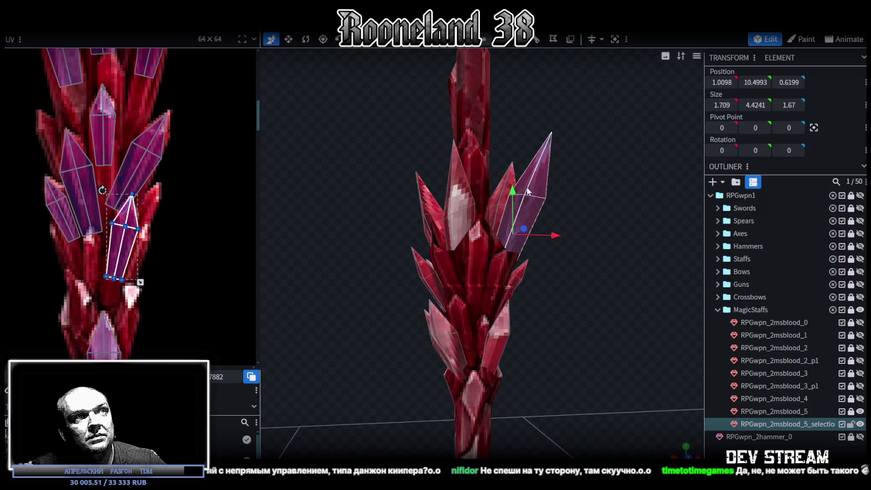
pyautogui.moveTo(529, 192); pyautogui.dragTo(508, 229)
pyautogui.moveTo(554, 267); pyautogui.dragTo(536, 269)
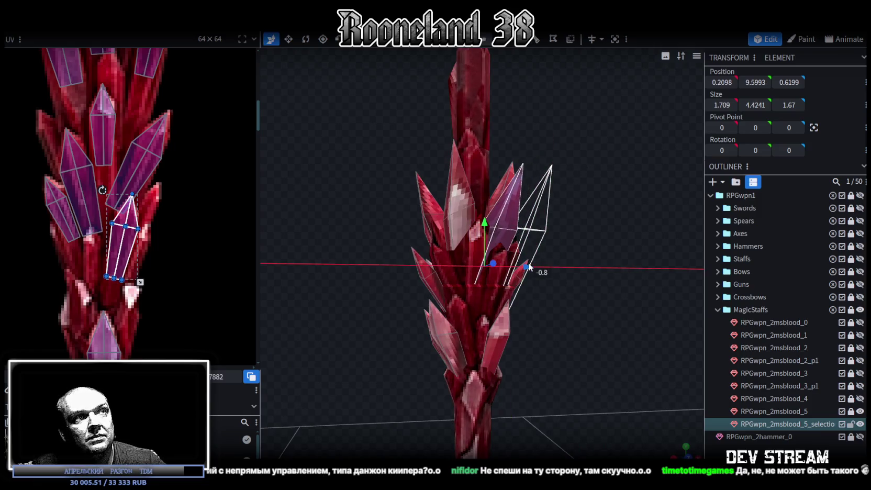
pyautogui.moveTo(616, 248)
pyautogui.mouseDown(button='middle')
pyautogui.moveTo(523, 318)
pyautogui.moveTo(424, 308)
pyautogui.mouseUp(button='middle')
pyautogui.moveTo(424, 308); pyautogui.dragTo(424, 302)
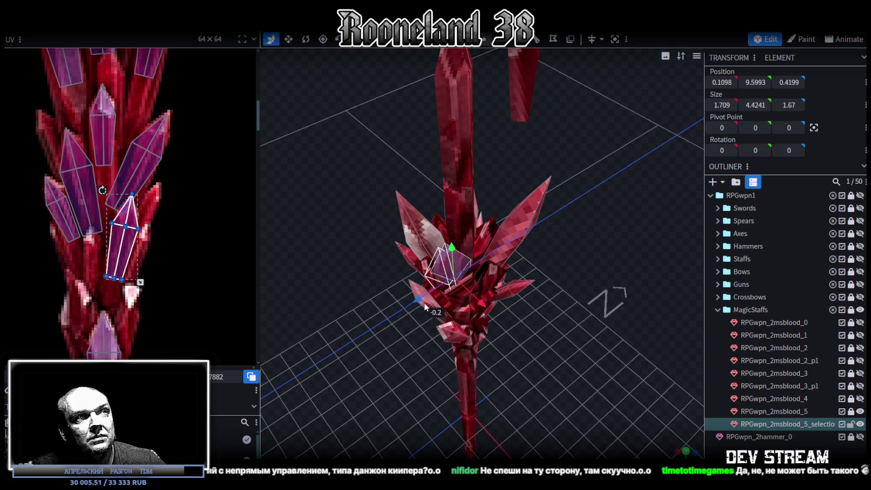
pyautogui.moveTo(478, 300); pyautogui.dragTo(492, 312)
pyautogui.moveTo(492, 311); pyautogui.dragTo(563, 279, button='middle')
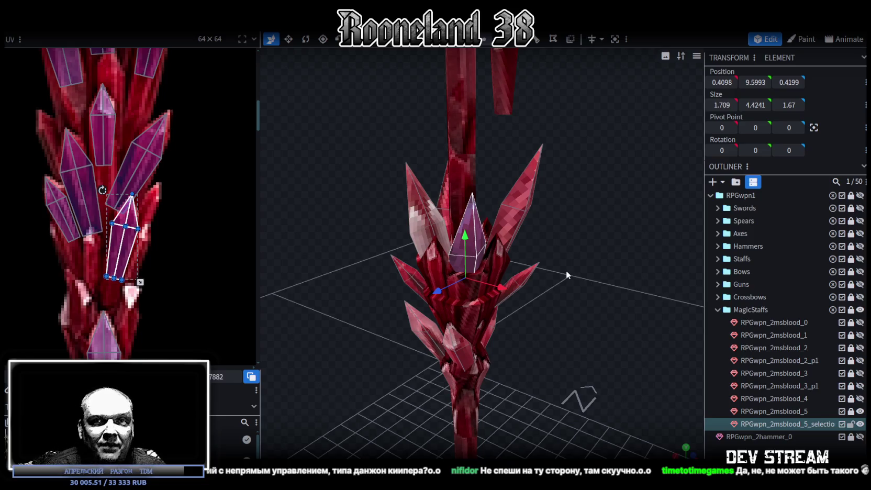
pyautogui.moveTo(566, 270); pyautogui.dragTo(468, 281)
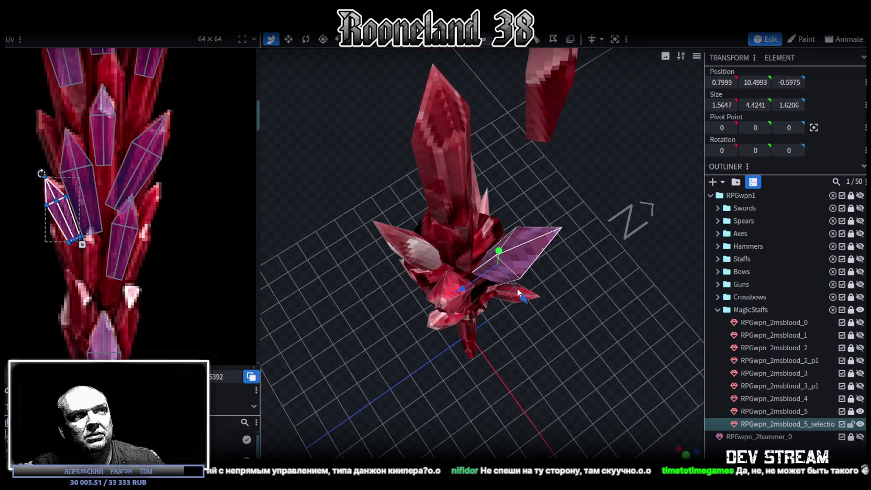
# Deselect to preview the crown, then select the crown crystal mesh.
pyautogui.moveTo(519, 291)
pyautogui.mouseDown()
pyautogui.moveTo(536, 181)
pyautogui.moveTo(520, 167)
pyautogui.moveTo(425, 181)
pyautogui.moveTo(396, 160)
pyautogui.moveTo(582, 258)
pyautogui.moveTo(449, 283)
pyautogui.moveTo(503, 272)
pyautogui.moveTo(621, 275)
pyautogui.moveTo(492, 220)
pyautogui.mouseUp()
pyautogui.click(582, 264)
pyautogui.click(512, 233)
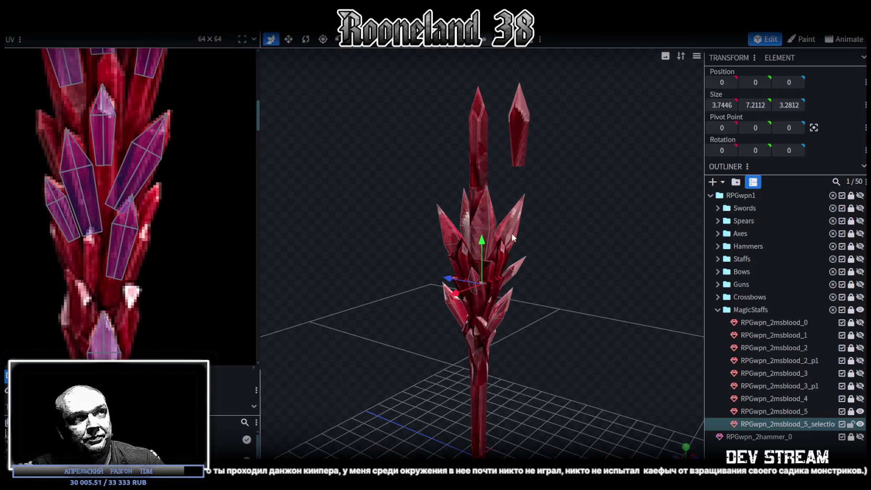
# Select the crown's crystal spike faces and raise them 1.1 upward.
pyautogui.scroll(-2, 155, 197)
pyautogui.scroll(-2, 148, 240)
pyautogui.moveTo(591, 252)
pyautogui.mouseDown()
pyautogui.moveTo(632, 255)
pyautogui.moveTo(591, 262)
pyautogui.moveTo(546, 249)
pyautogui.moveTo(651, 248)
pyautogui.moveTo(613, 270)
pyautogui.moveTo(654, 250)
pyautogui.moveTo(647, 249)
pyautogui.mouseUp()
pyautogui.moveTo(392, 177)
pyautogui.keyDown('ctrl'); pyautogui.mouseDown()
pyautogui.moveTo(535, 247)
pyautogui.moveTo(499, 284)
pyautogui.moveTo(394, 299)
pyautogui.moveTo(381, 335)
pyautogui.moveTo(439, 311)
pyautogui.moveTo(471, 269)
pyautogui.mouseUp(); pyautogui.keyUp('ctrl')
pyautogui.click(576, 284)
pyautogui.moveTo(576, 284)
pyautogui.mouseDown()
pyautogui.moveTo(551, 242)
pyautogui.moveTo(495, 221)
pyautogui.moveTo(493, 194)
pyautogui.moveTo(581, 245)
pyautogui.moveTo(510, 247)
pyautogui.moveTo(556, 262)
pyautogui.moveTo(533, 264)
pyautogui.mouseUp()
# Rotate the shards around the vertical axis, mirror them with Flip X, and turn them further.
pyautogui.press('r')
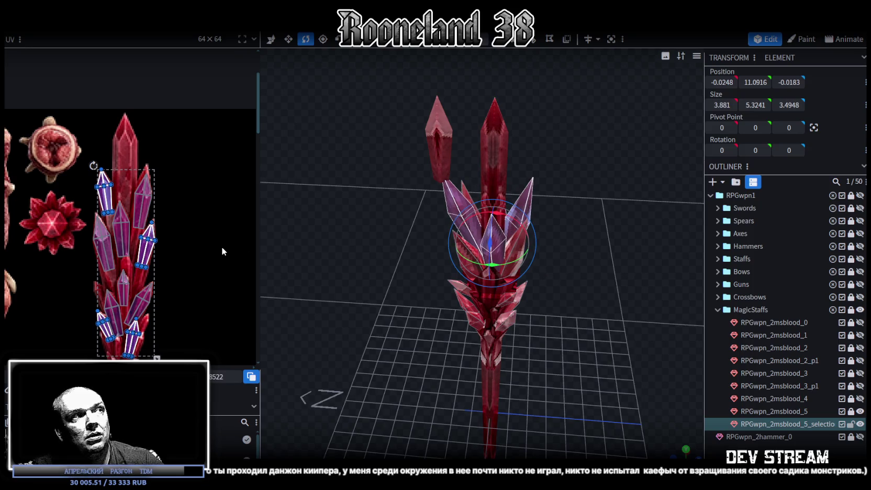
pyautogui.scroll(-1, 199, 244)
pyautogui.scroll(2, 186, 199)
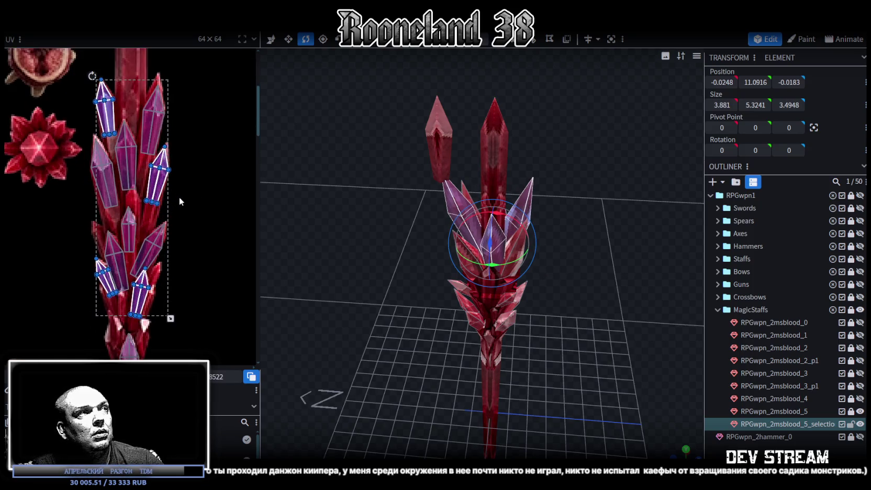
pyautogui.moveTo(311, 249)
pyautogui.mouseDown()
pyautogui.moveTo(406, 253)
pyautogui.moveTo(412, 262)
pyautogui.mouseUp()
pyautogui.moveTo(497, 247); pyautogui.dragTo(581, 248)
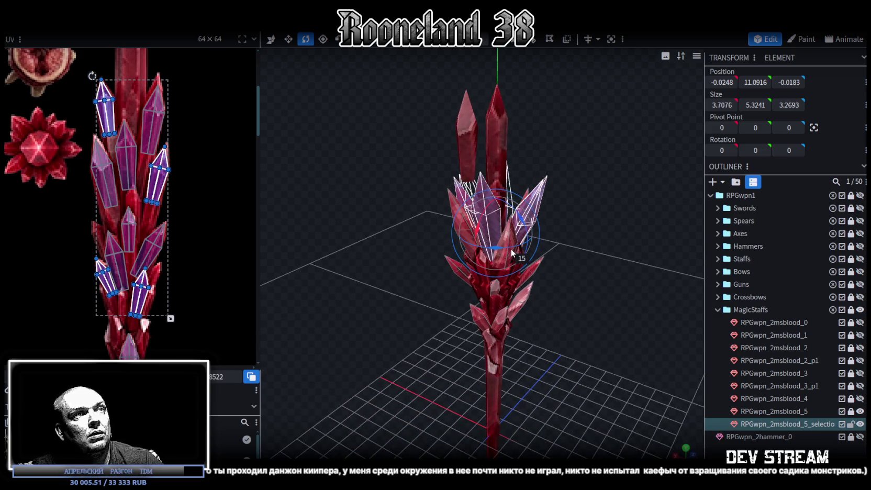
pyautogui.click(124, 21)
pyautogui.moveTo(127, 52)
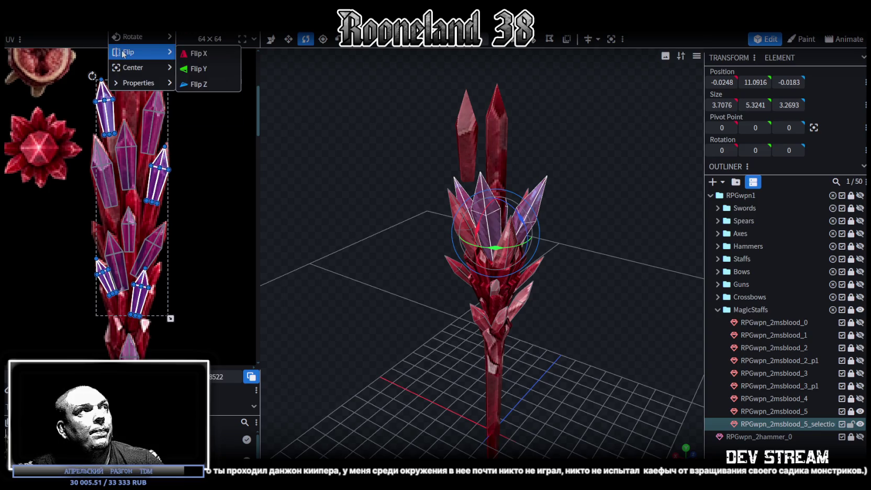
pyautogui.click(215, 57)
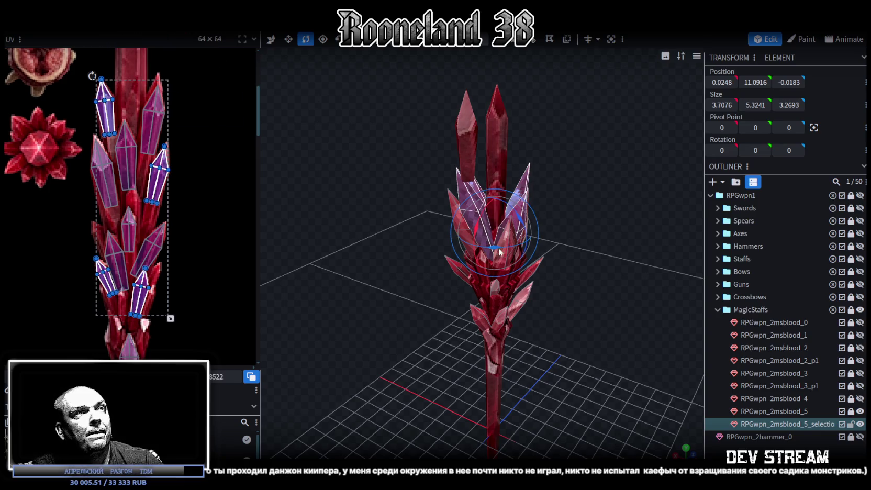
pyautogui.moveTo(500, 252)
pyautogui.mouseDown()
pyautogui.moveTo(621, 200)
pyautogui.moveTo(690, 212)
pyautogui.moveTo(587, 248)
pyautogui.moveTo(640, 269)
pyautogui.moveTo(646, 237)
pyautogui.moveTo(492, 224)
pyautogui.moveTo(536, 235)
pyautogui.moveTo(582, 233)
pyautogui.moveTo(589, 222)
pyautogui.moveTo(418, 242)
pyautogui.moveTo(330, 228)
pyautogui.moveTo(334, 209)
pyautogui.mouseUp()
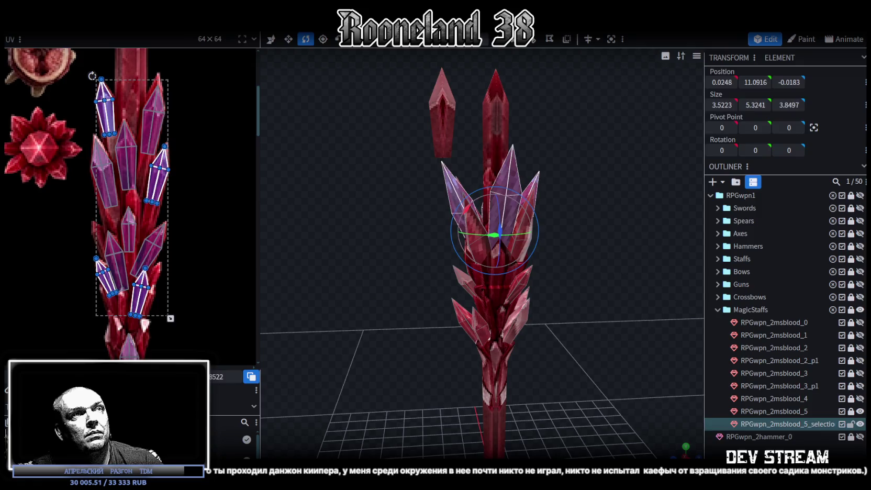
# Deselect the shards and reselect the crystal staff element.
pyautogui.click(650, 301)
pyautogui.moveTo(651, 301)
pyautogui.mouseDown()
pyautogui.moveTo(675, 287)
pyautogui.moveTo(609, 302)
pyautogui.moveTo(628, 279)
pyautogui.moveTo(648, 277)
pyautogui.moveTo(577, 372)
pyautogui.moveTo(608, 300)
pyautogui.moveTo(647, 278)
pyautogui.moveTo(642, 289)
pyautogui.mouseUp()
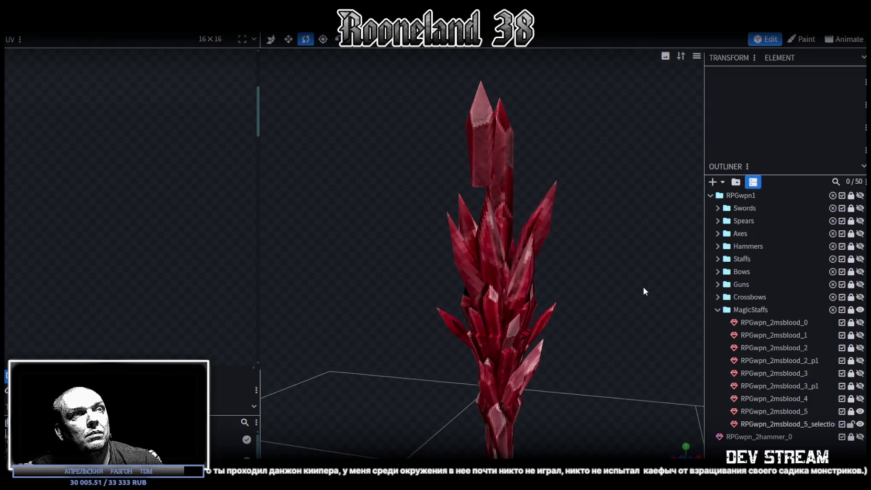
pyautogui.click(493, 238)
pyautogui.moveTo(495, 243)
pyautogui.mouseDown()
pyautogui.moveTo(411, 244)
pyautogui.moveTo(446, 229)
pyautogui.mouseUp()
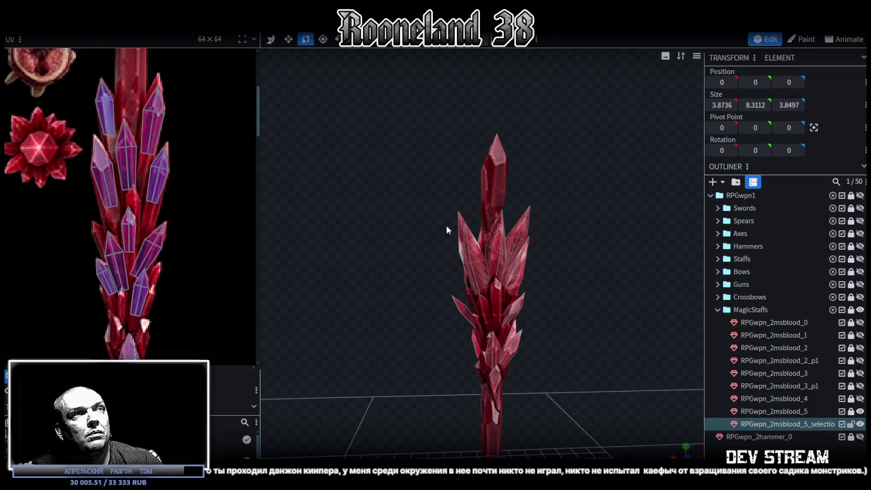
# Box-select the upper crown crystal faces and raise them slightly.
pyautogui.moveTo(521, 270)
pyautogui.mouseDown()
pyautogui.moveTo(571, 281)
pyautogui.moveTo(412, 318)
pyautogui.moveTo(334, 367)
pyautogui.moveTo(337, 378)
pyautogui.moveTo(279, 302)
pyautogui.moveTo(587, 292)
pyautogui.moveTo(554, 283)
pyautogui.mouseUp()
pyautogui.rightClick(595, 291)
pyautogui.press('v')
pyautogui.moveTo(500, 247); pyautogui.dragTo(502, 196)
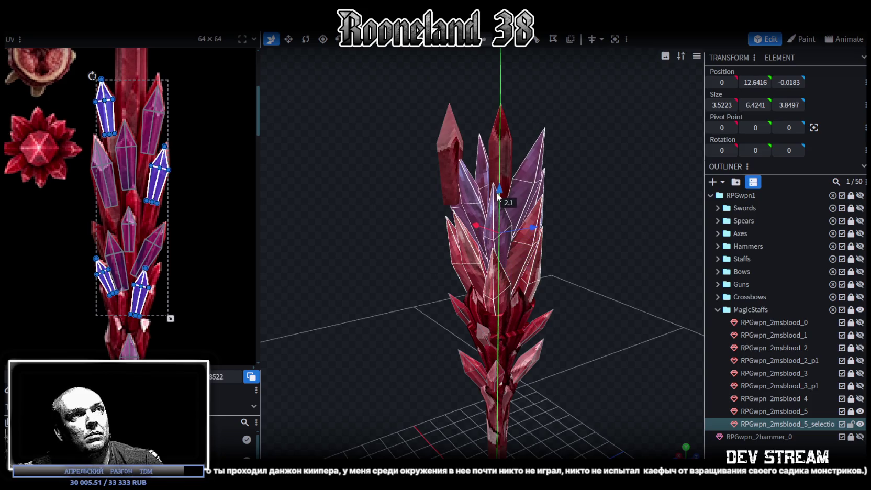
pyautogui.moveTo(642, 252)
pyautogui.mouseDown()
pyautogui.moveTo(614, 302)
pyautogui.moveTo(528, 276)
pyautogui.mouseUp()
# Scale the selected crystals narrower along X and Z and shorter vertically.
pyautogui.press('s')
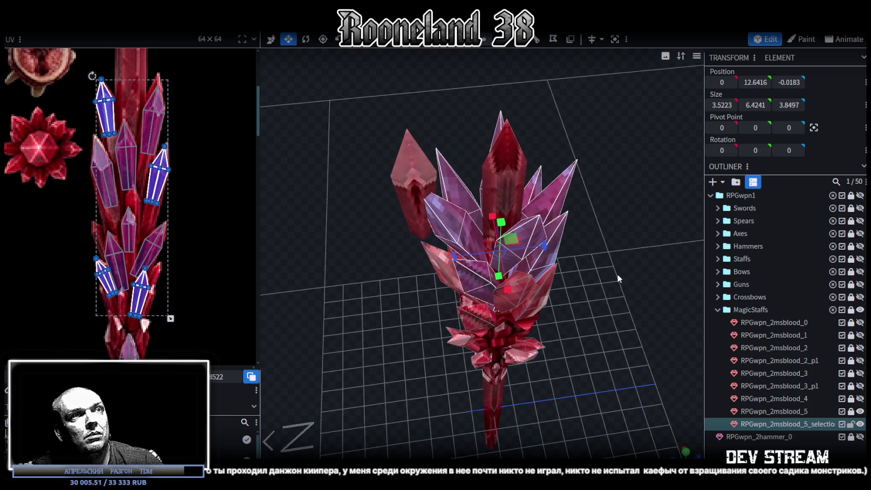
pyautogui.moveTo(617, 273); pyautogui.dragTo(567, 280)
pyautogui.moveTo(511, 255); pyautogui.dragTo(486, 264)
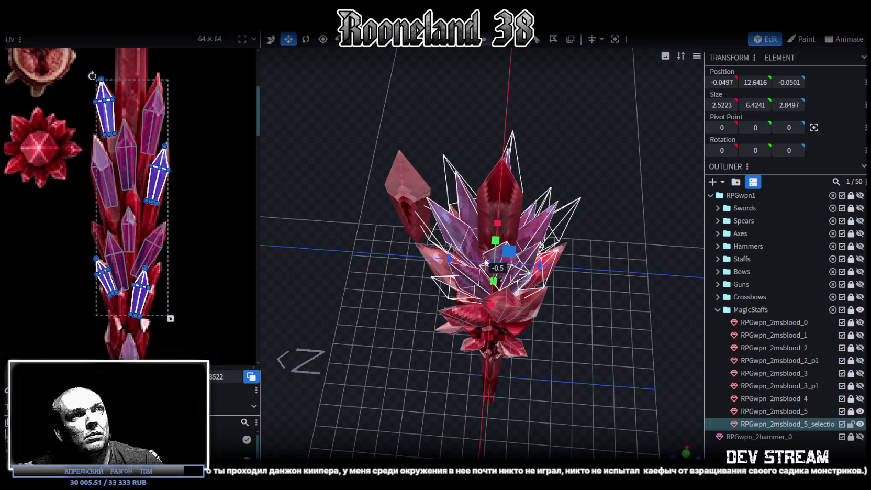
pyautogui.moveTo(636, 267); pyautogui.dragTo(548, 211)
pyautogui.moveTo(502, 183)
pyautogui.mouseDown()
pyautogui.moveTo(604, 258)
pyautogui.moveTo(589, 236)
pyautogui.mouseUp()
# Lower the crystals slightly down the staff and twist them around the vertical axis.
pyautogui.press('v')
pyautogui.moveTo(500, 176); pyautogui.dragTo(500, 195)
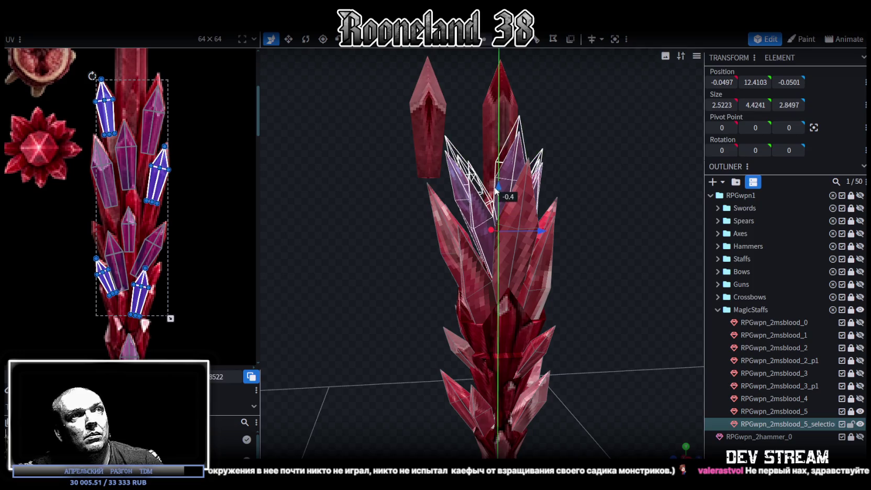
pyautogui.moveTo(621, 247); pyautogui.dragTo(590, 321)
pyautogui.press('r')
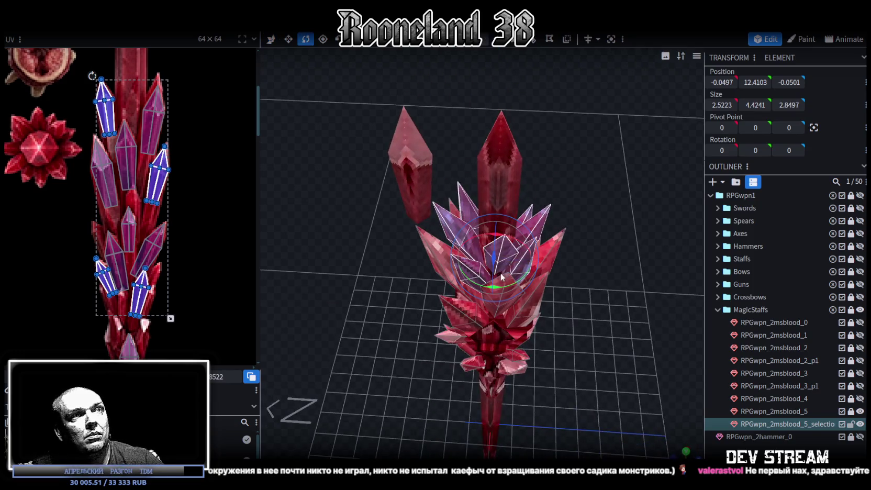
pyautogui.moveTo(496, 291)
pyautogui.mouseDown()
pyautogui.moveTo(610, 287)
pyautogui.moveTo(540, 275)
pyautogui.moveTo(553, 273)
pyautogui.mouseUp()
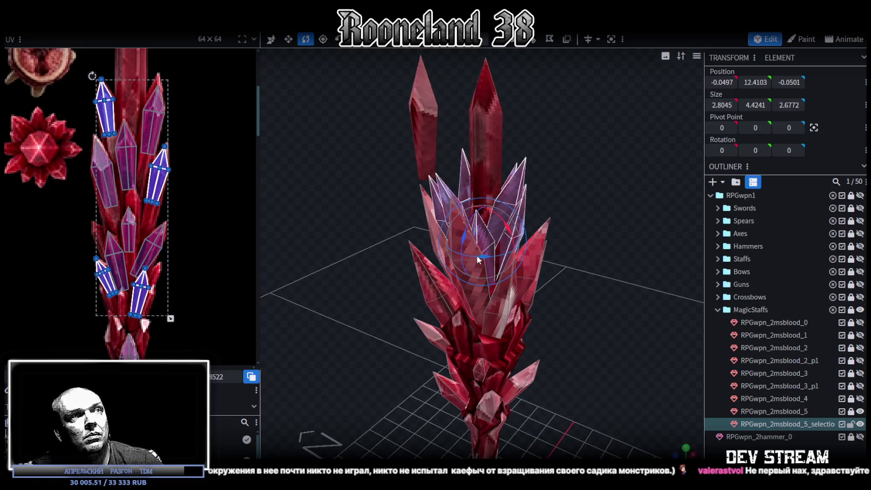
pyautogui.moveTo(476, 255)
pyautogui.mouseDown()
pyautogui.moveTo(636, 267)
pyautogui.moveTo(617, 316)
pyautogui.moveTo(487, 256)
pyautogui.moveTo(502, 262)
pyautogui.mouseUp()
# Review the result, then select RPGwpn_2msblood_5 and the crown-shard mesh in the Outliner.
pyautogui.click(688, 400)
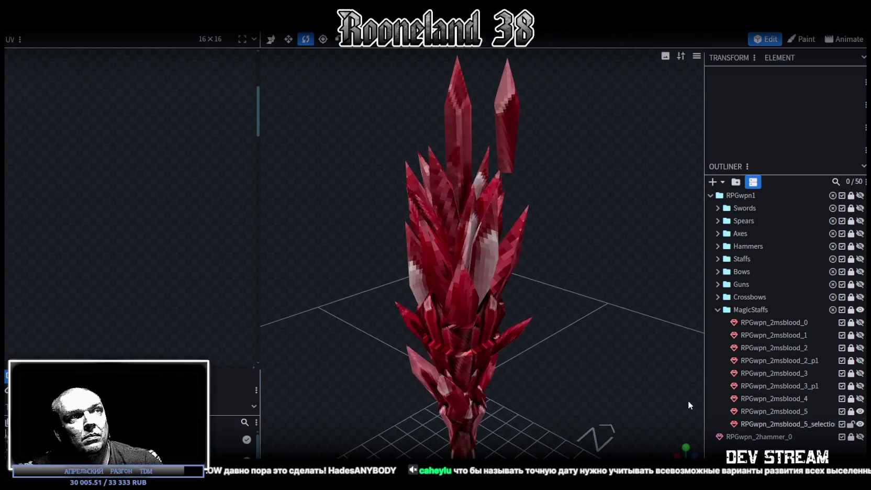
pyautogui.scroll(-3, 628, 345)
pyautogui.moveTo(568, 293)
pyautogui.mouseDown()
pyautogui.moveTo(543, 275)
pyautogui.moveTo(503, 269)
pyautogui.moveTo(419, 272)
pyautogui.moveTo(476, 287)
pyautogui.moveTo(531, 173)
pyautogui.mouseUp()
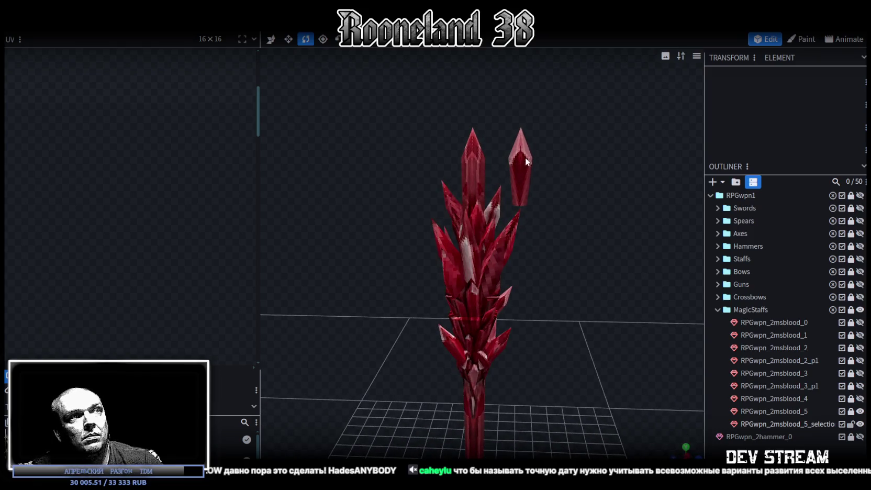
pyautogui.click(781, 413)
pyautogui.keyDown('shift'); pyautogui.click(793, 423); pyautogui.keyUp('shift')
pyautogui.moveTo(579, 333)
pyautogui.mouseDown()
pyautogui.moveTo(478, 330)
pyautogui.moveTo(444, 316)
pyautogui.moveTo(627, 318)
pyautogui.mouseUp()
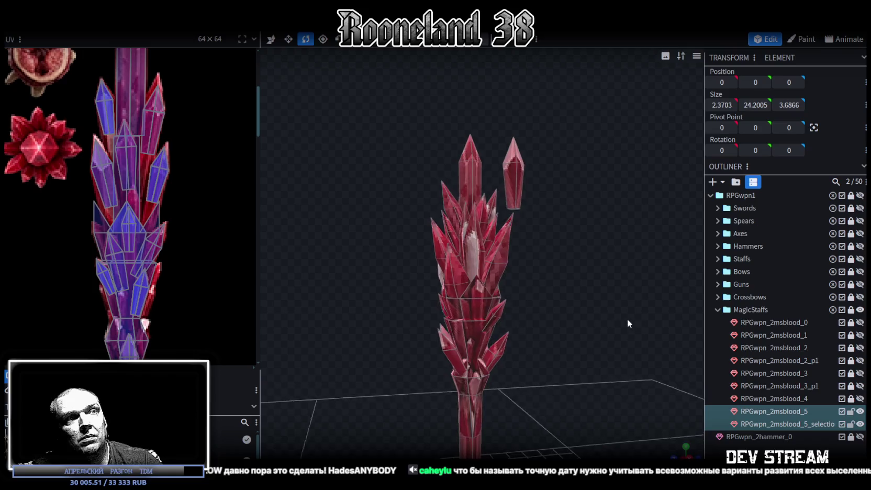
# Merge Meshes to join the crown shards into RPGwpn_2msblood_5, then reselect the staff.
pyautogui.rightClick(783, 411)
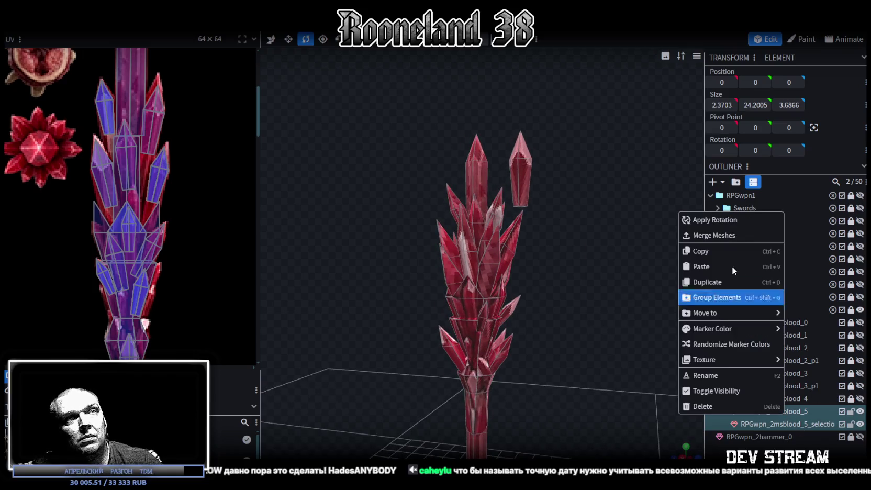
pyautogui.click(712, 235)
pyautogui.moveTo(588, 138)
pyautogui.mouseDown()
pyautogui.moveTo(498, 166)
pyautogui.moveTo(635, 226)
pyautogui.moveTo(612, 281)
pyautogui.mouseUp()
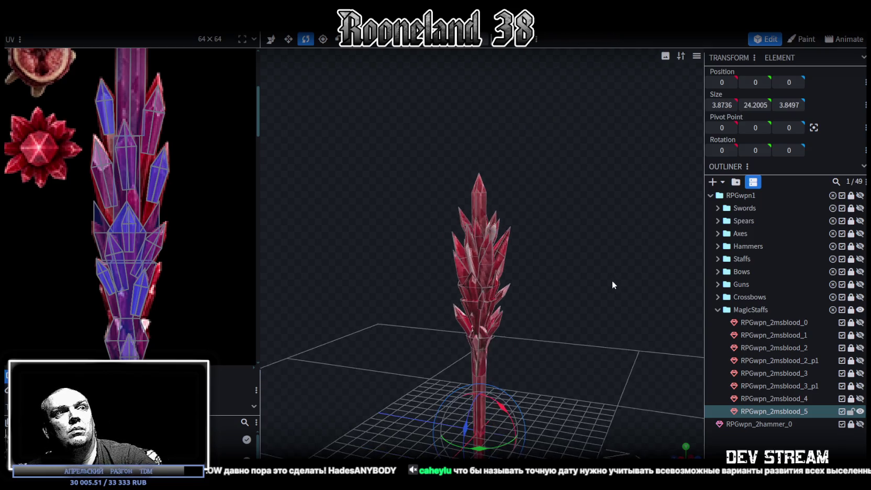
pyautogui.click(619, 397)
pyautogui.moveTo(620, 397)
pyautogui.mouseDown()
pyautogui.moveTo(588, 238)
pyautogui.moveTo(376, 248)
pyautogui.moveTo(636, 242)
pyautogui.moveTo(576, 259)
pyautogui.moveTo(601, 332)
pyautogui.moveTo(568, 257)
pyautogui.moveTo(453, 101)
pyautogui.mouseUp()
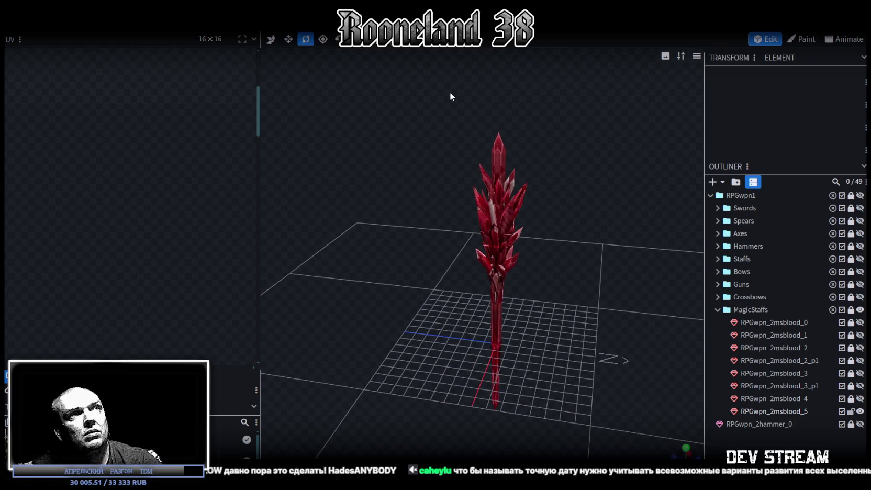
pyautogui.click(520, 188)
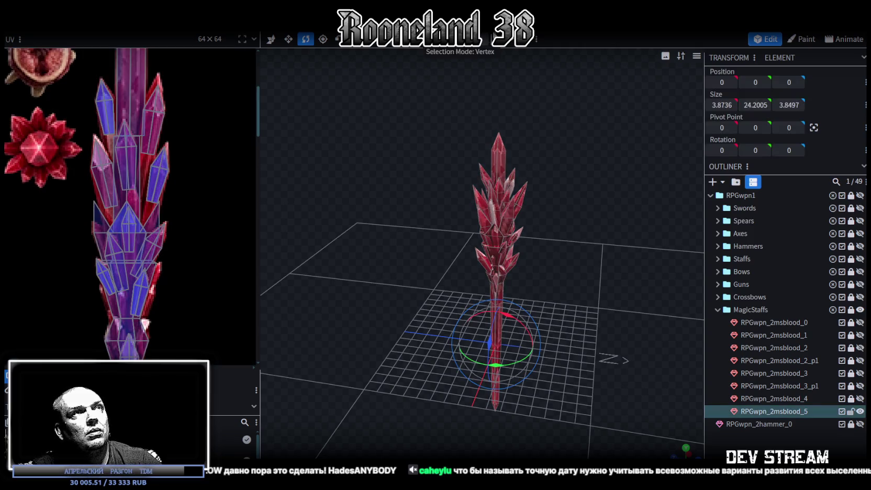
# Select the staff mesh's vertex ring partway down the shaft, viewed up close.
pyautogui.press('v')
pyautogui.doubleClick(522, 201)
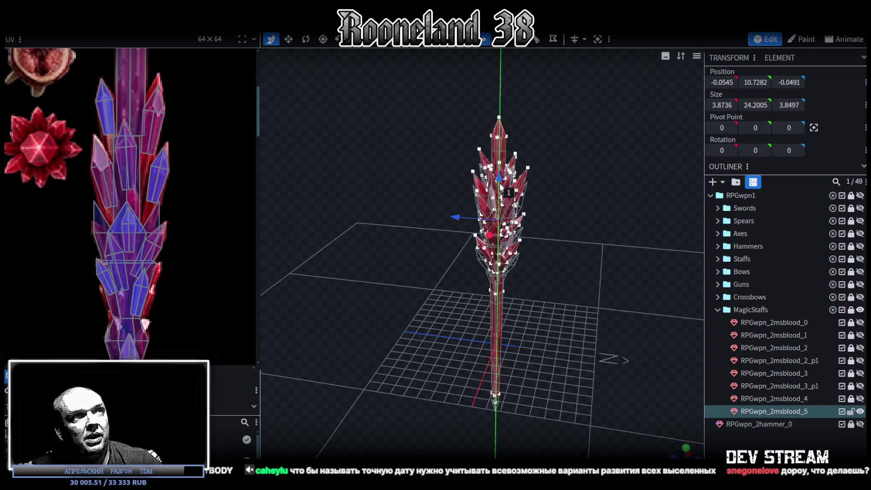
pyautogui.moveTo(552, 234); pyautogui.dragTo(678, 384)
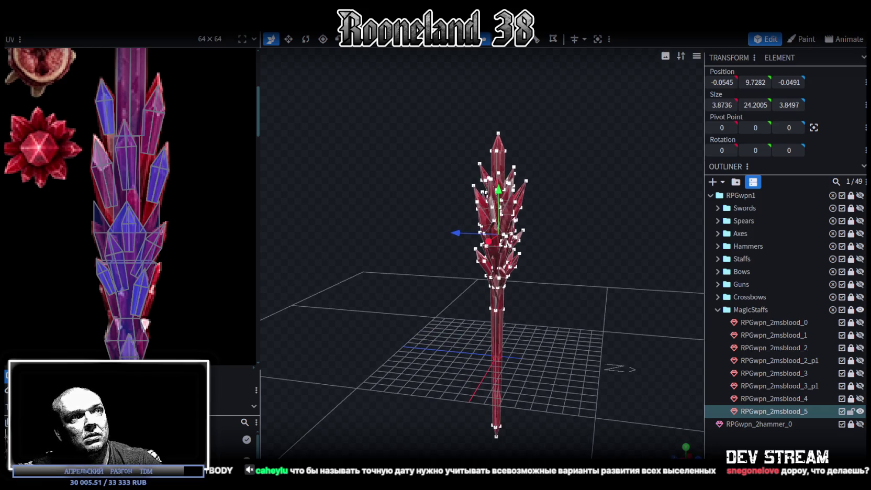
pyautogui.click(571, 226)
pyautogui.moveTo(570, 226); pyautogui.dragTo(535, 239)
pyautogui.scroll(3, 586, 252)
pyautogui.scroll(4, 537, 347)
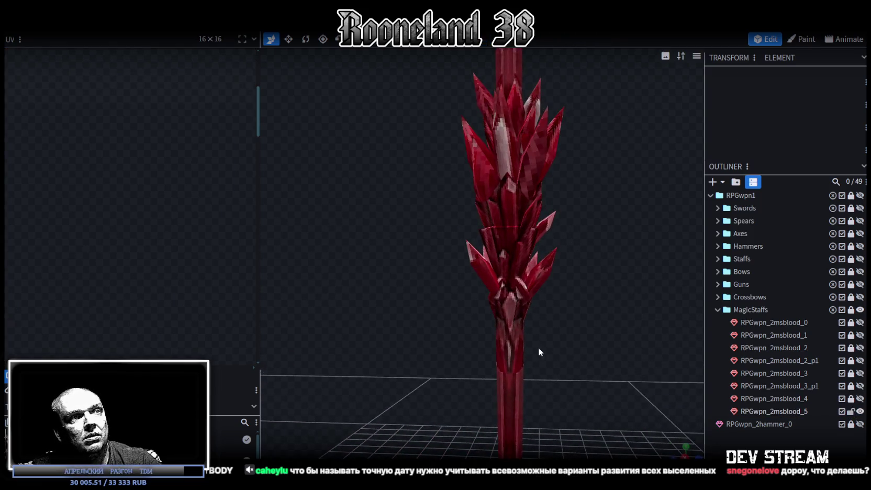
pyautogui.click(507, 367)
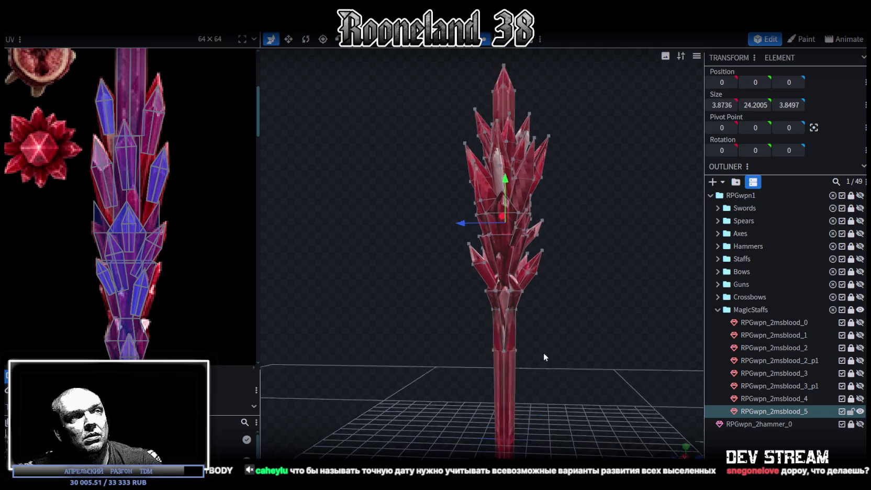
pyautogui.moveTo(528, 347); pyautogui.dragTo(473, 267)
pyautogui.moveTo(563, 309); pyautogui.dragTo(529, 342)
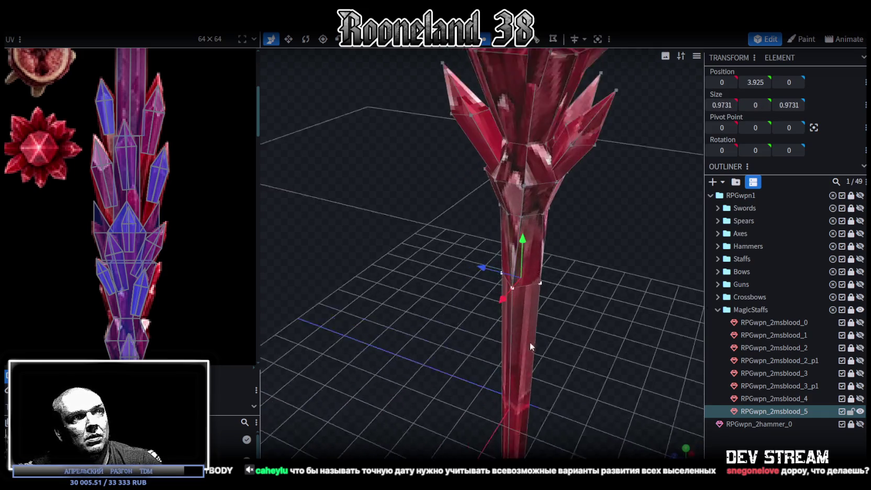
# Scale the shaft ring down 0.4 in X/Z (0.9731 to 0.5731), then check the front view.
pyautogui.press('s')
pyautogui.moveTo(508, 276); pyautogui.dragTo(525, 279)
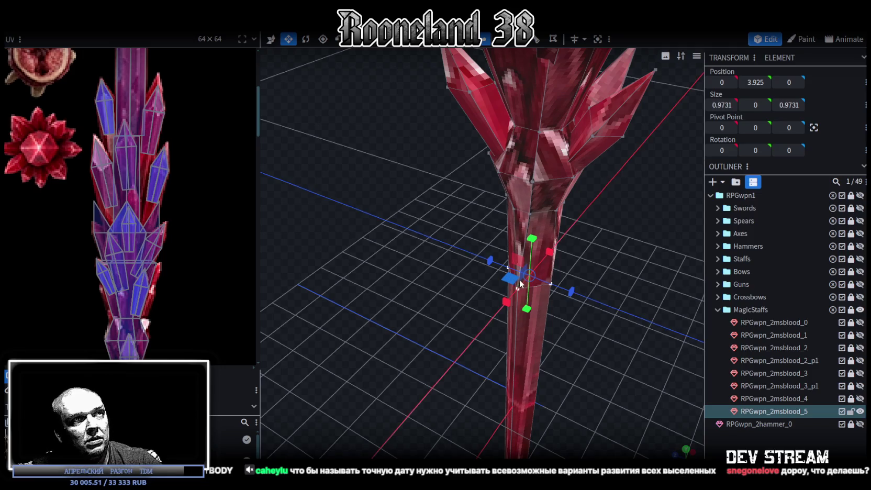
pyautogui.press('KP_1')
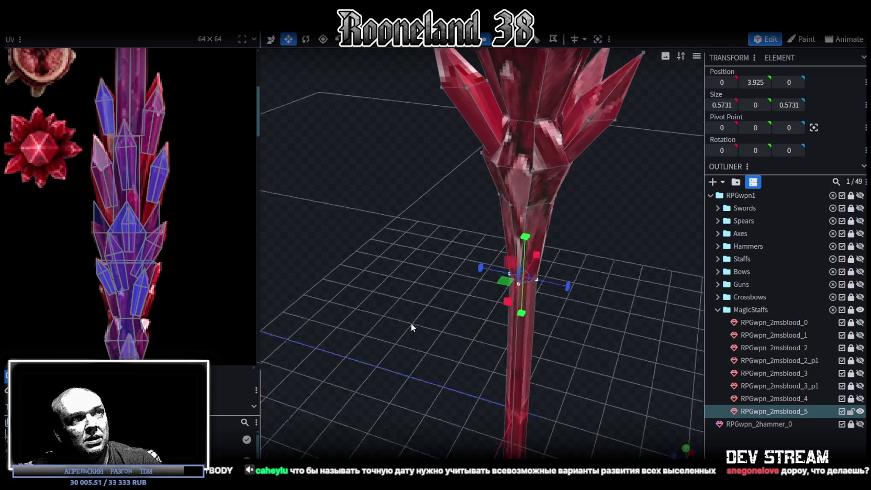
pyautogui.moveTo(511, 322)
pyautogui.mouseDown()
pyautogui.moveTo(436, 215)
pyautogui.moveTo(536, 217)
pyautogui.moveTo(562, 281)
pyautogui.moveTo(553, 233)
pyautogui.moveTo(509, 244)
pyautogui.moveTo(519, 274)
pyautogui.moveTo(590, 277)
pyautogui.moveTo(643, 240)
pyautogui.moveTo(515, 227)
pyautogui.moveTo(532, 233)
pyautogui.moveTo(478, 241)
pyautogui.moveTo(374, 233)
pyautogui.moveTo(439, 137)
pyautogui.mouseUp()
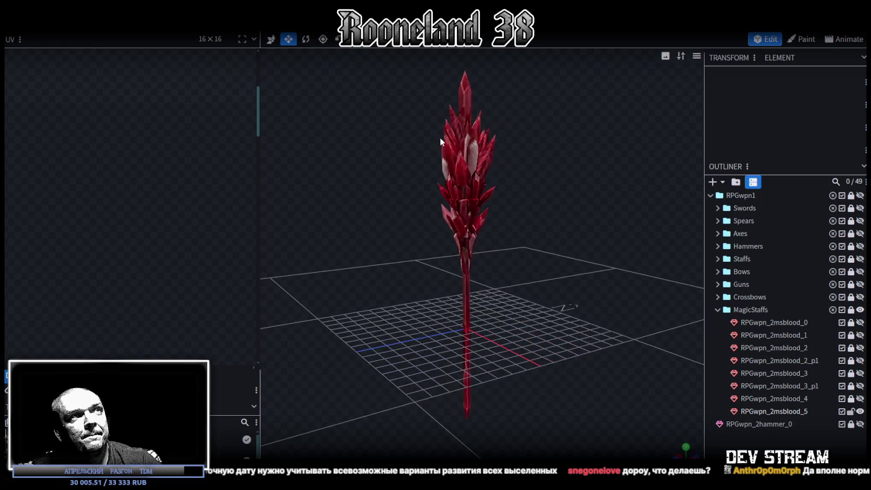
# Orbit around the finished RPGwpn_2msblood_5 staff to inspect it, then Alt+Tab to Unity.
pyautogui.click(466, 108)
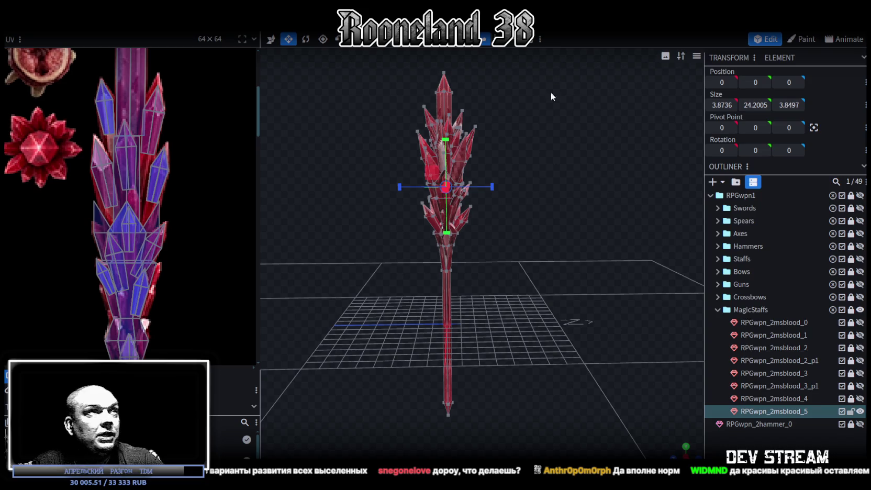
pyautogui.moveTo(549, 85); pyautogui.dragTo(526, 190)
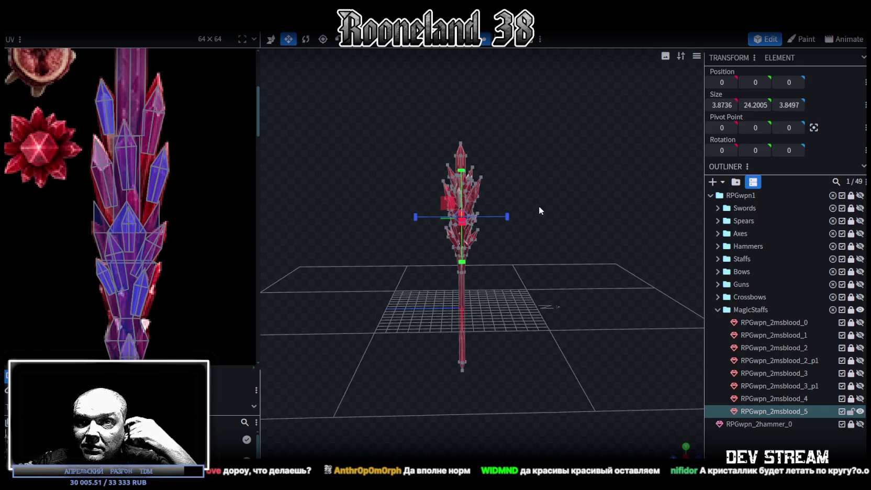
pyautogui.moveTo(550, 192)
pyautogui.mouseDown()
pyautogui.moveTo(587, 231)
pyautogui.moveTo(412, 124)
pyautogui.mouseUp()
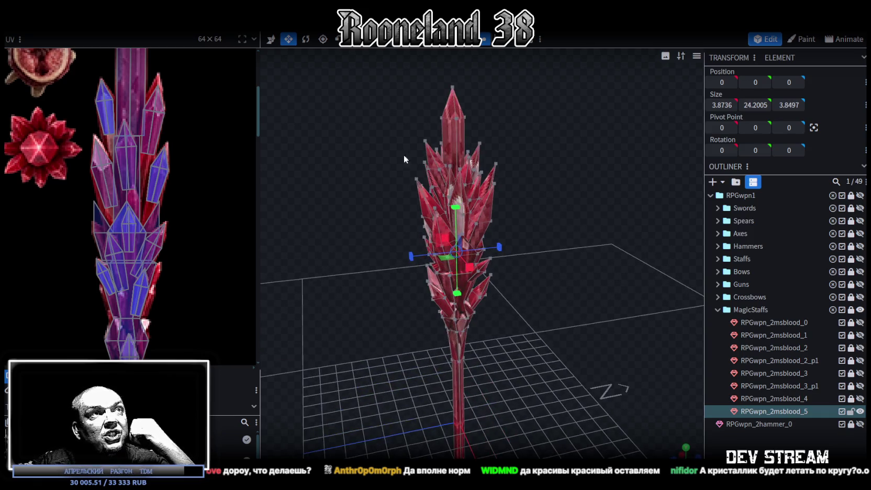
pyautogui.moveTo(594, 188); pyautogui.dragTo(539, 265)
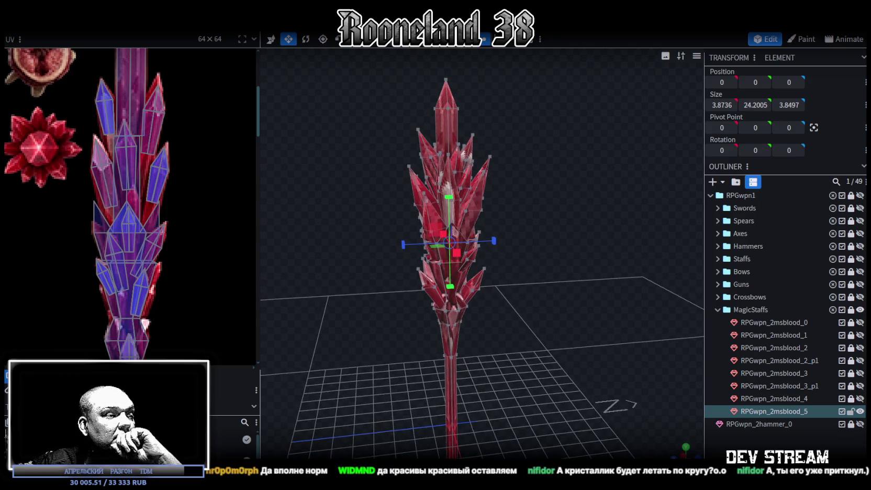
pyautogui.hotkey('alt', 'Tab')
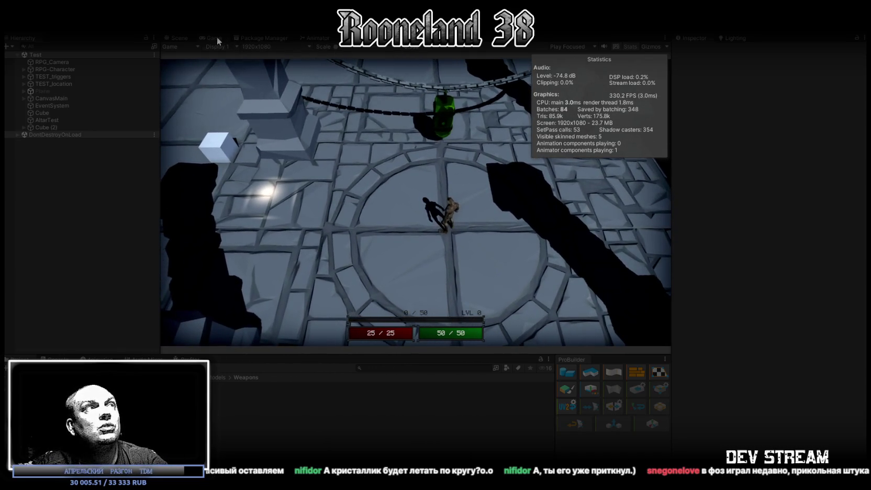
# Maximize the Game view and run the character around the arena with WASD.
pyautogui.doubleClick(213, 37)
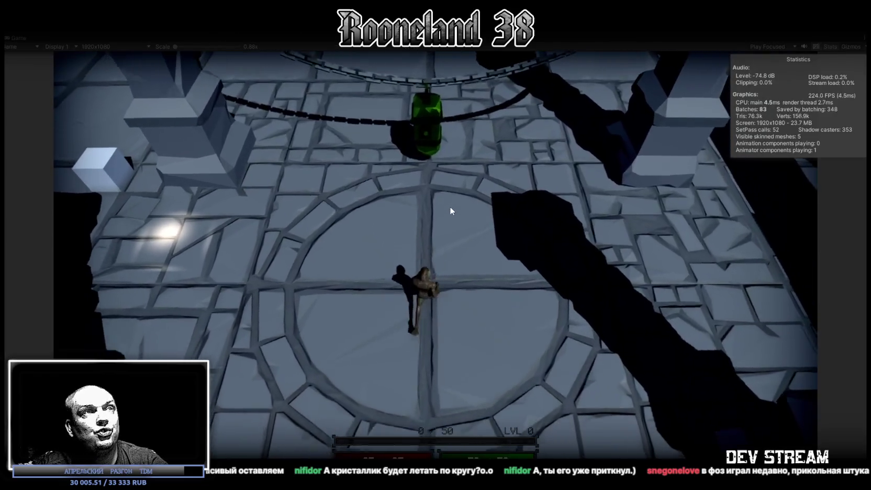
pyautogui.press('s')
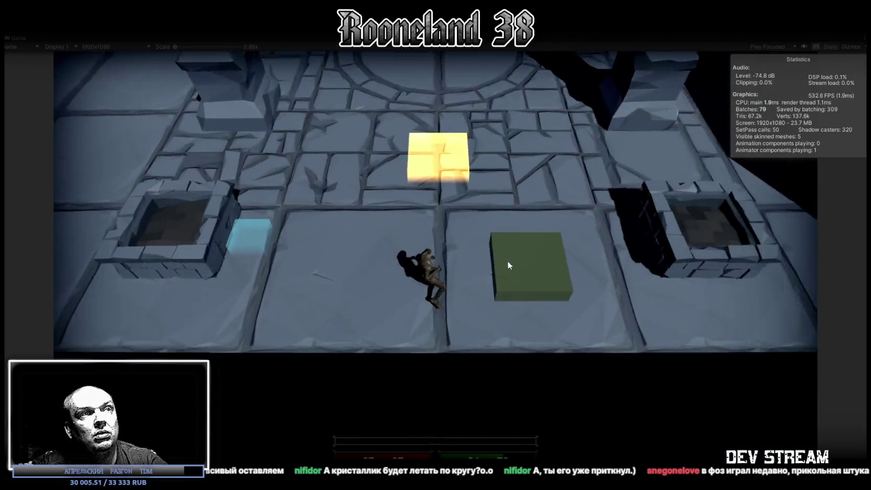
pyautogui.press('a')
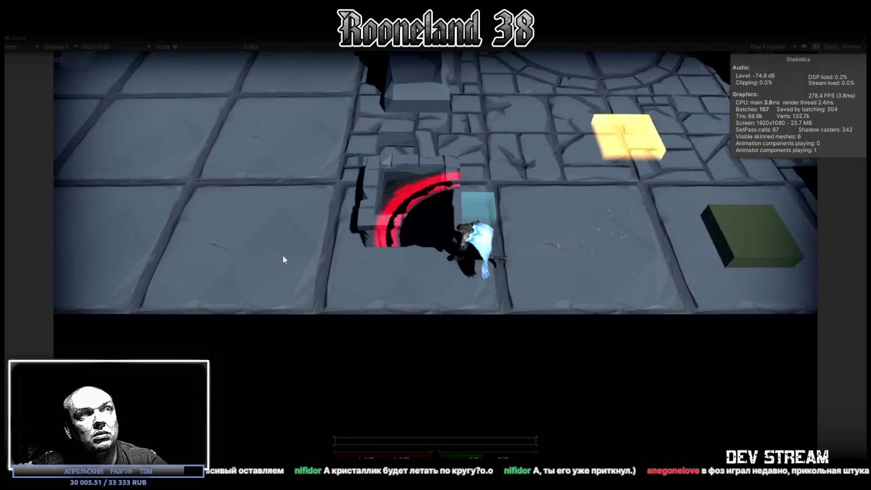
pyautogui.press('a')
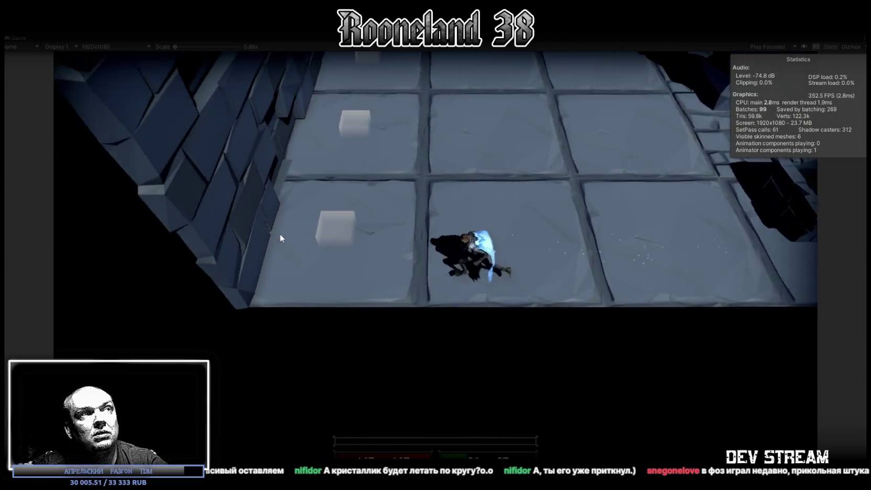
pyautogui.press('s')
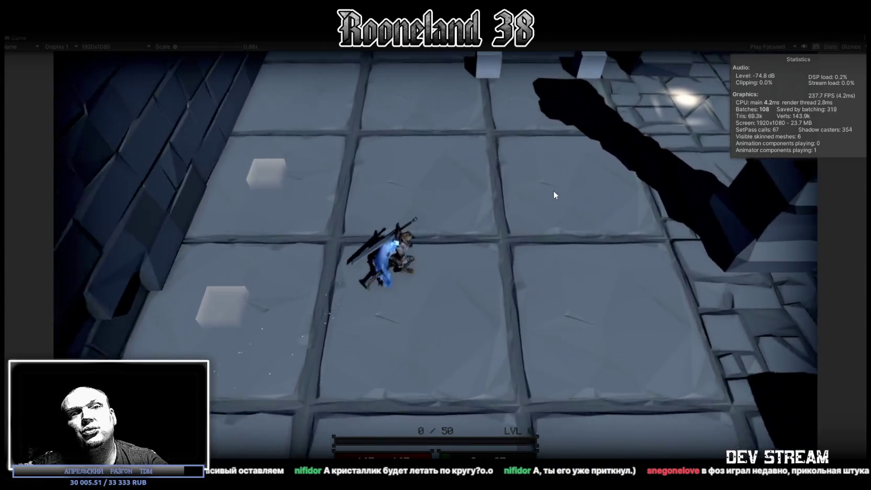
pyautogui.press('w')
pyautogui.press('d')
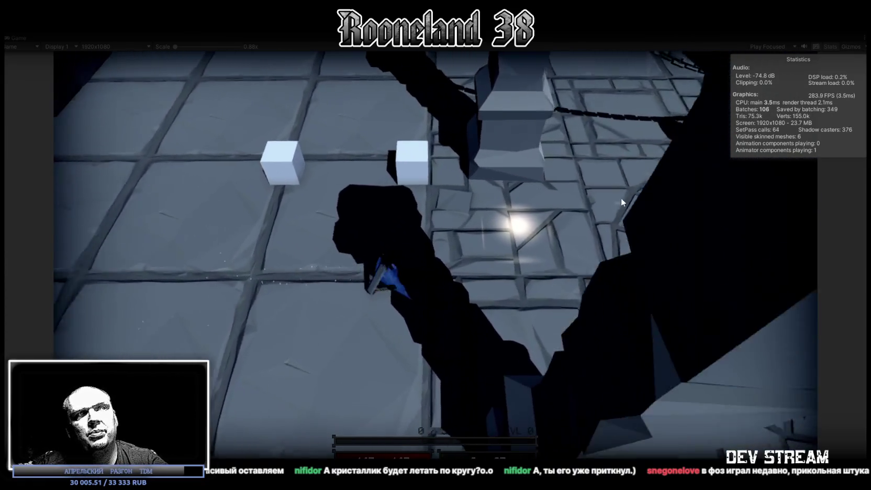
pyautogui.press('w')
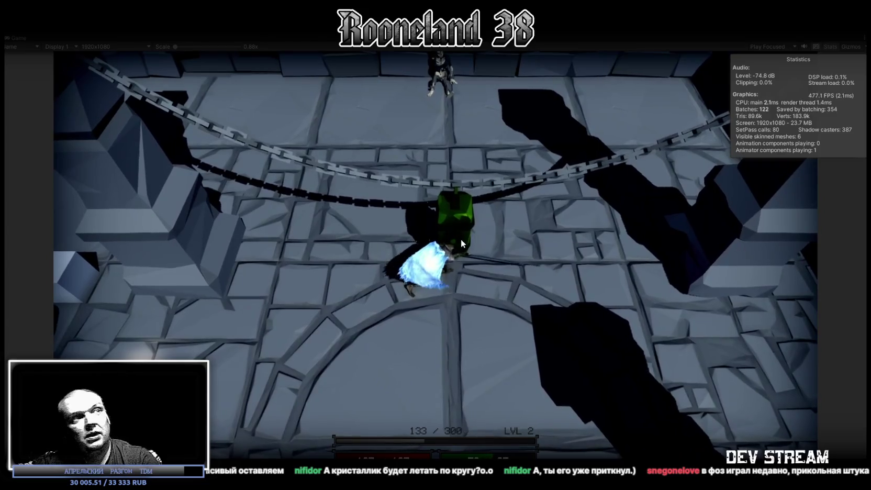
# Strike the green crystal repeatedly with the sword, then exit Play mode with Ctrl+P.
pyautogui.click(460, 239)
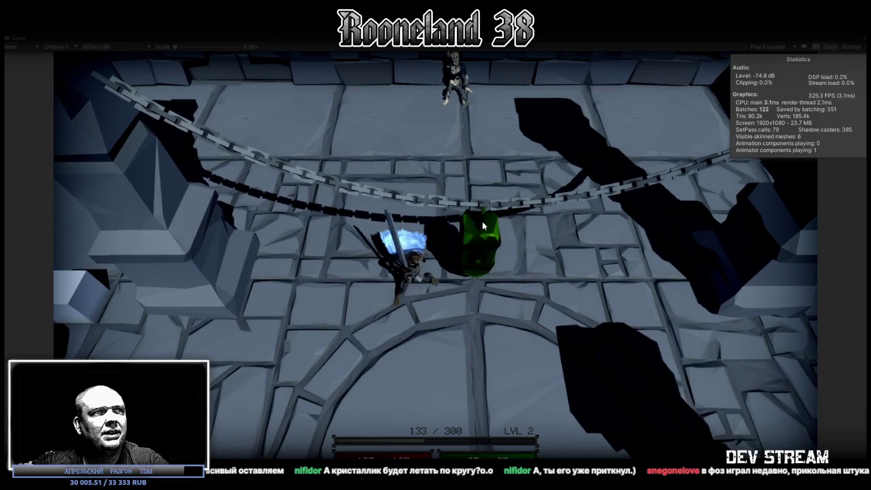
pyautogui.click(481, 220)
pyautogui.click(481, 242)
pyautogui.click(481, 241)
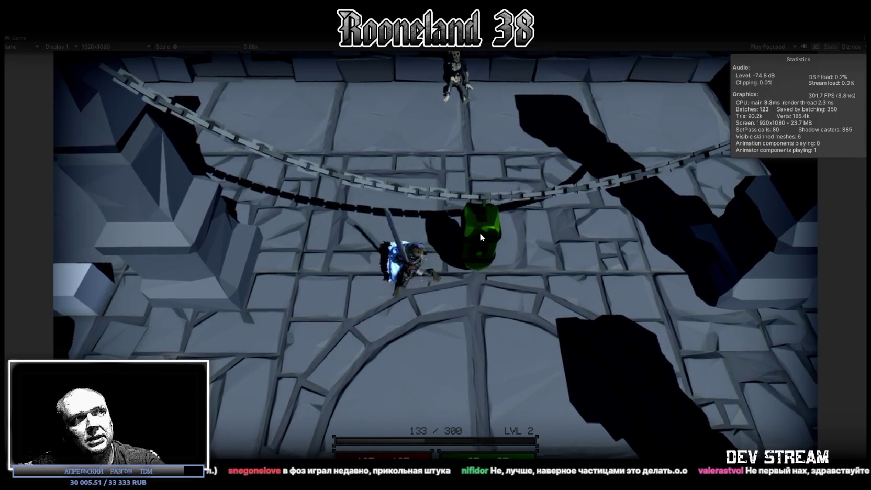
pyautogui.press('s')
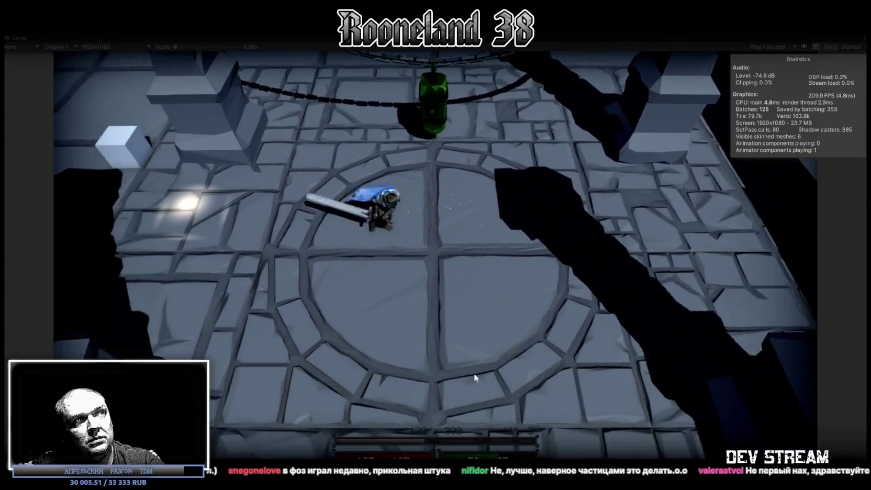
pyautogui.click(453, 249)
pyautogui.press('w')
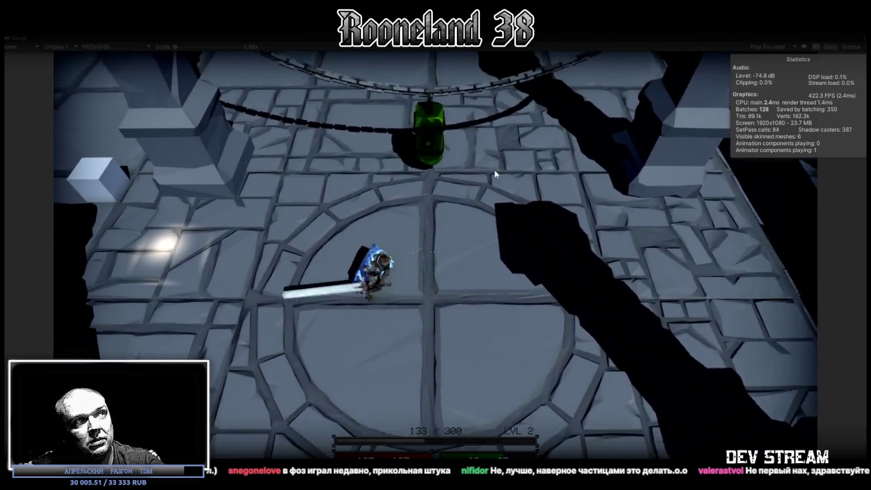
pyautogui.click(493, 170)
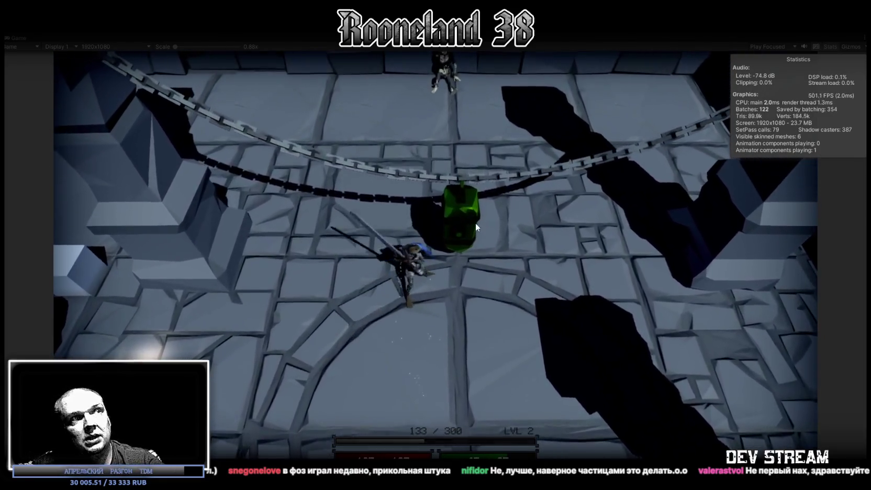
pyautogui.click(475, 222)
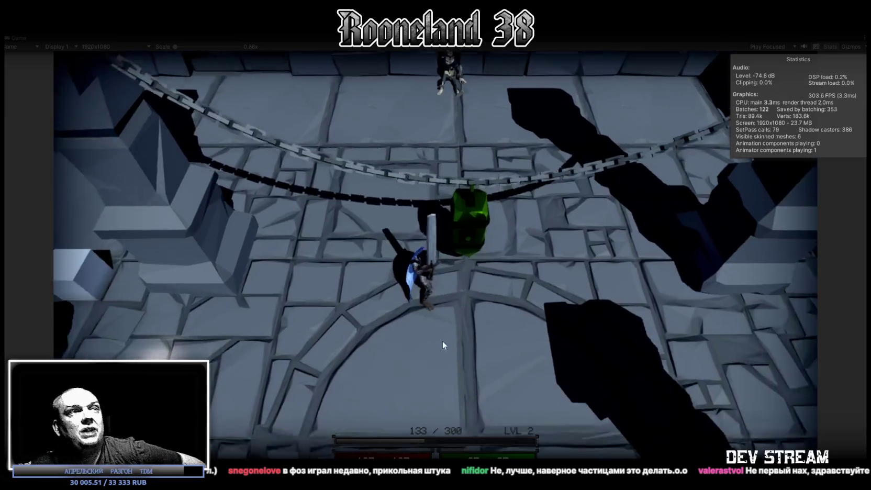
pyautogui.click(442, 340)
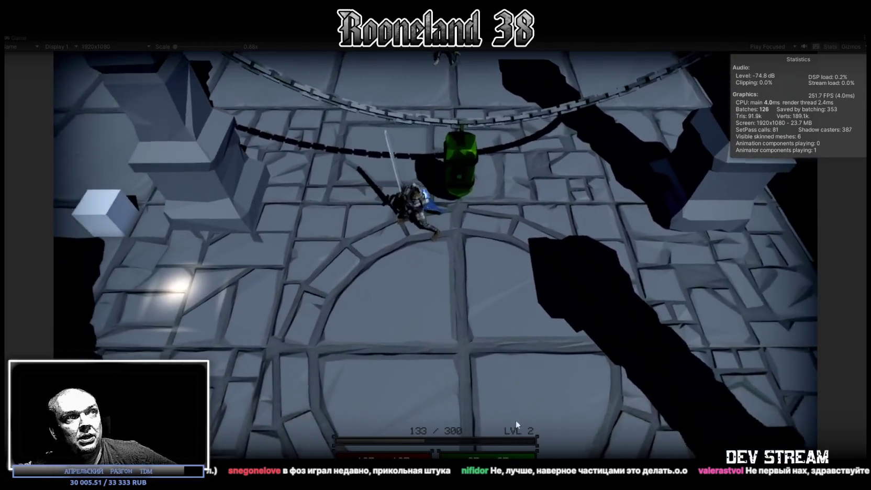
pyautogui.click(434, 200)
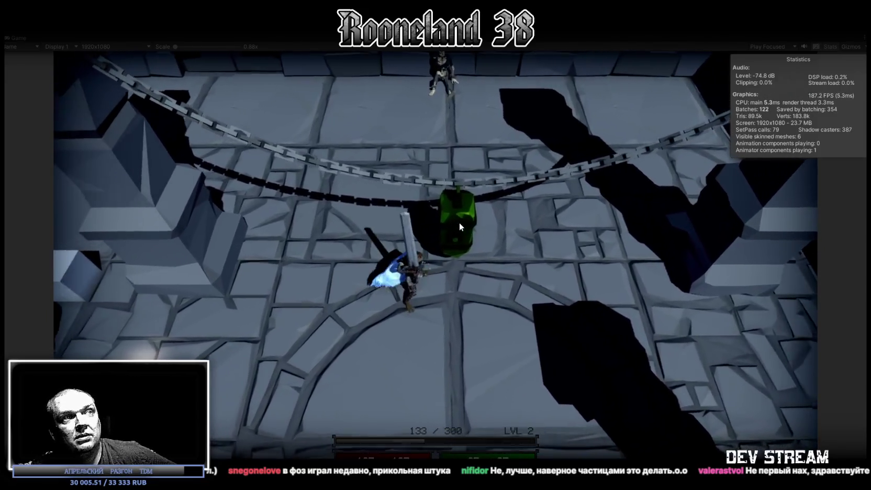
pyautogui.click(459, 222)
pyautogui.hotkey('ctrl', 'p')
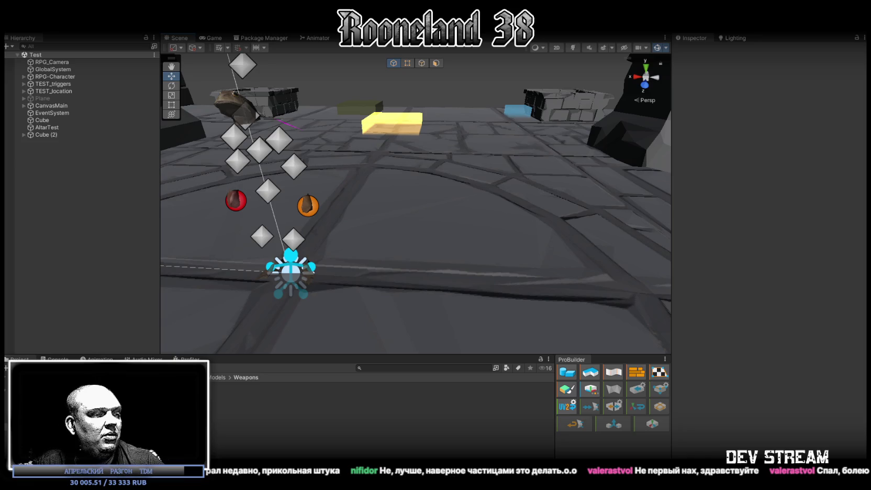
# Split the selected crown shards into a new RPGwpn_2msblood_5_selection mesh and select it.
pyautogui.hotkey('alt', 'Tab')
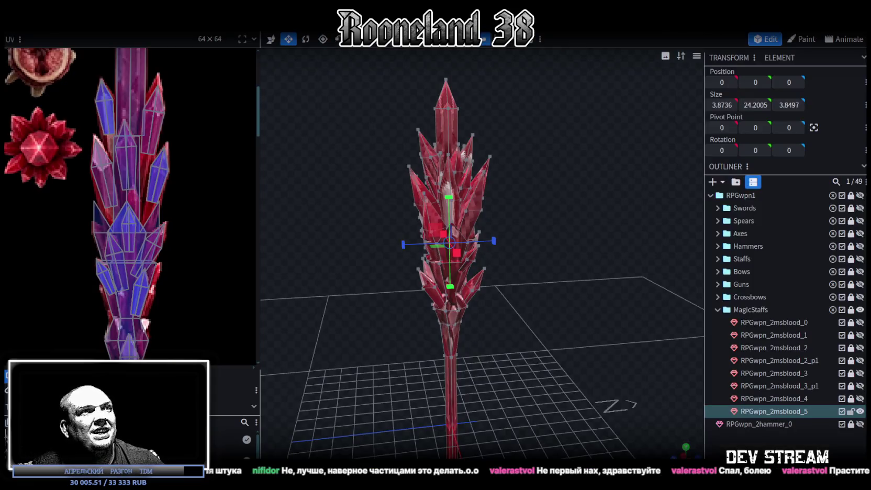
pyautogui.moveTo(577, 334); pyautogui.dragTo(479, 339)
pyautogui.scroll(3, 529, 334)
pyautogui.scroll(2, 475, 301)
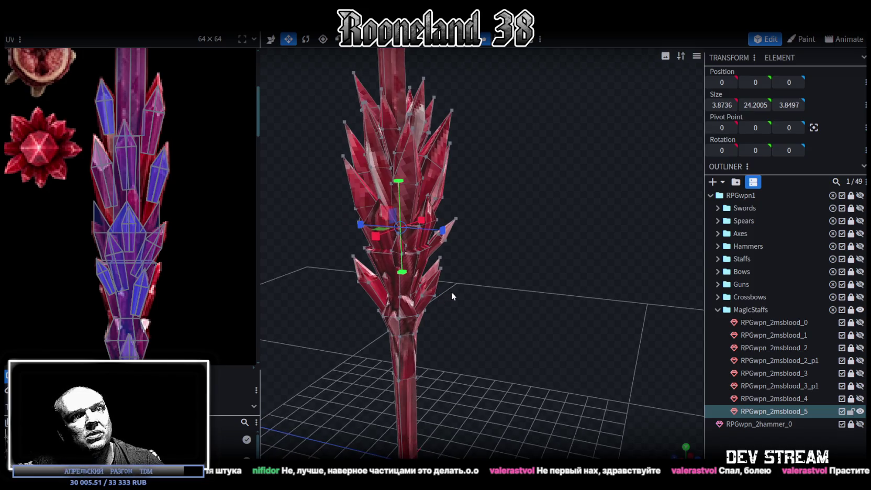
pyautogui.hotkey('ctrl', 'c')
pyautogui.hotkey('ctrl', 'v')
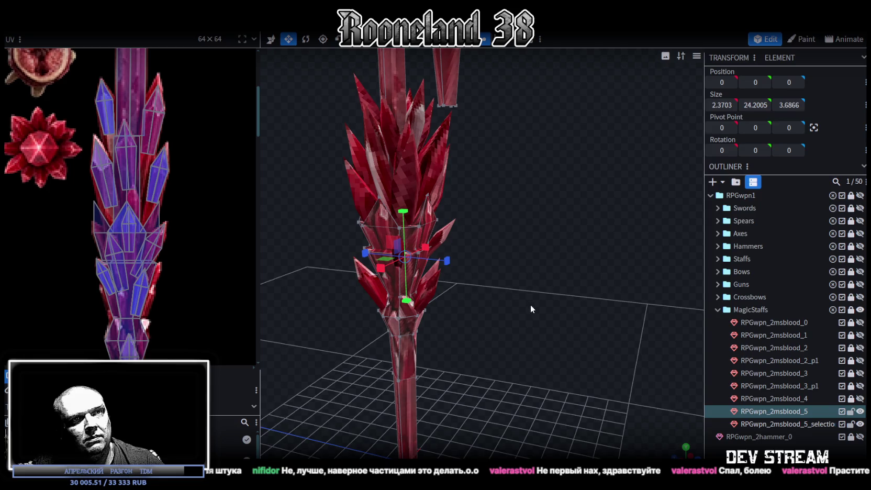
pyautogui.click(769, 424)
# Twist the crown mesh around the staff's vertical Y axis with the Rotate tool.
pyautogui.scroll(-2, 495, 282)
pyautogui.moveTo(495, 282)
pyautogui.mouseDown()
pyautogui.moveTo(511, 364)
pyautogui.moveTo(579, 361)
pyautogui.moveTo(347, 365)
pyautogui.moveTo(460, 369)
pyautogui.moveTo(565, 363)
pyautogui.moveTo(340, 360)
pyautogui.moveTo(529, 352)
pyautogui.moveTo(401, 354)
pyautogui.moveTo(472, 351)
pyautogui.moveTo(479, 367)
pyautogui.moveTo(471, 381)
pyautogui.moveTo(436, 358)
pyautogui.mouseUp()
pyautogui.press('r')
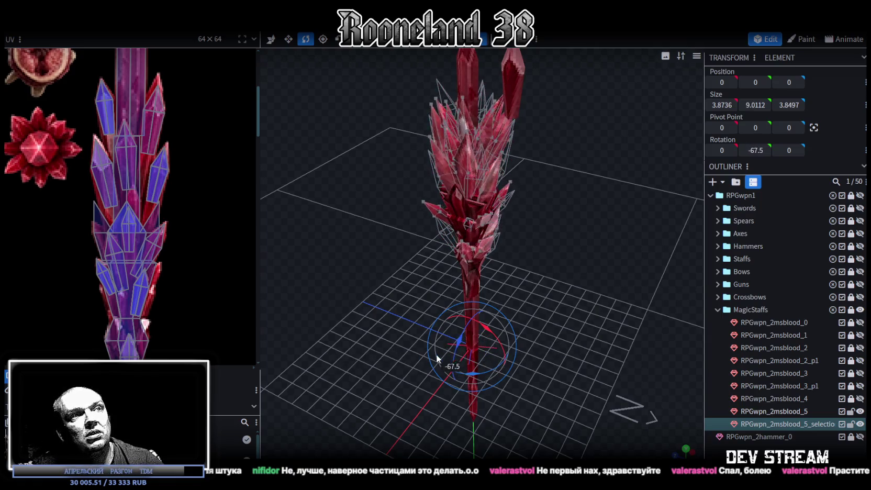
pyautogui.moveTo(482, 334)
pyautogui.mouseDown()
pyautogui.moveTo(490, 372)
pyautogui.moveTo(458, 374)
pyautogui.moveTo(482, 342)
pyautogui.moveTo(431, 358)
pyautogui.moveTo(455, 376)
pyautogui.moveTo(444, 333)
pyautogui.mouseUp()
pyautogui.moveTo(474, 372)
pyautogui.mouseDown()
pyautogui.moveTo(423, 364)
pyautogui.moveTo(459, 355)
pyautogui.moveTo(432, 385)
pyautogui.mouseUp()
pyautogui.moveTo(494, 339); pyautogui.dragTo(450, 377)
pyautogui.moveTo(482, 339)
pyautogui.mouseDown()
pyautogui.moveTo(497, 387)
pyautogui.moveTo(462, 346)
pyautogui.moveTo(502, 364)
pyautogui.moveTo(435, 363)
pyautogui.mouseUp()
pyautogui.moveTo(473, 334); pyautogui.dragTo(475, 366)
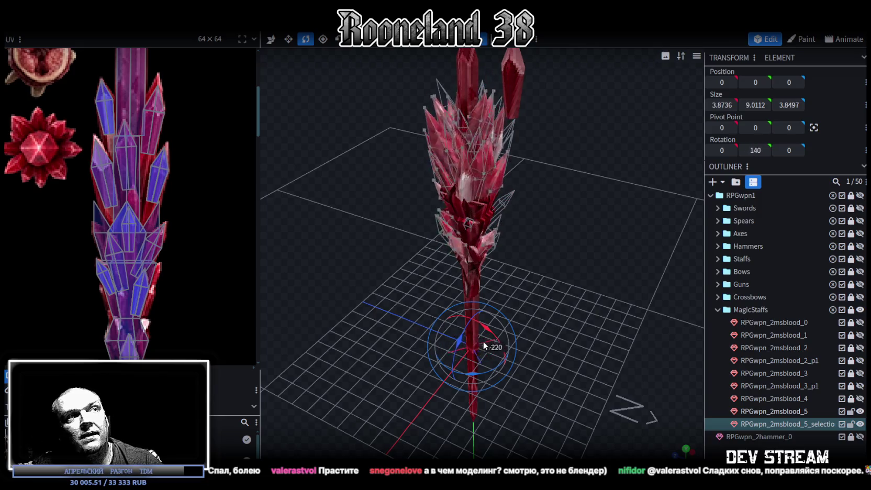
pyautogui.moveTo(480, 365)
pyautogui.mouseDown()
pyautogui.moveTo(503, 330)
pyautogui.moveTo(470, 374)
pyautogui.moveTo(499, 373)
pyautogui.mouseUp()
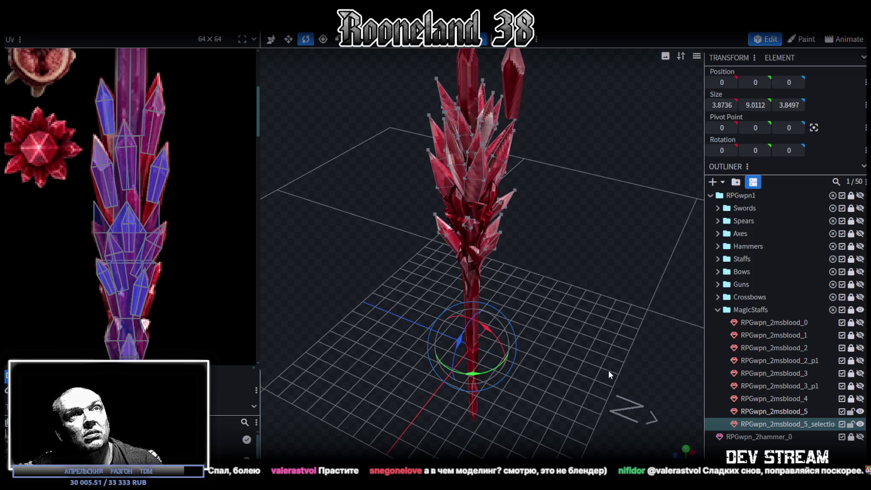
# Rename the split crown mesh to RPGwpn_2msblood_5_p1.
pyautogui.doubleClick(815, 426)
pyautogui.doubleClick(832, 423)
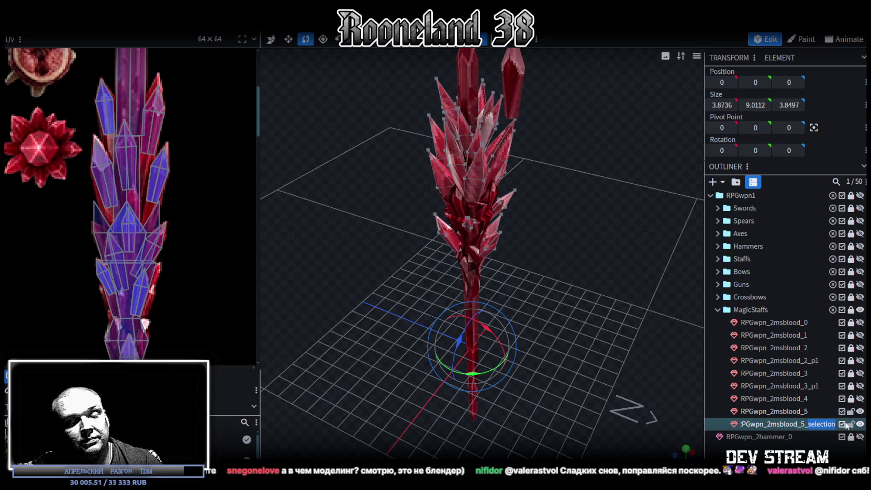
pyautogui.write('p1')
pyautogui.press('Return')
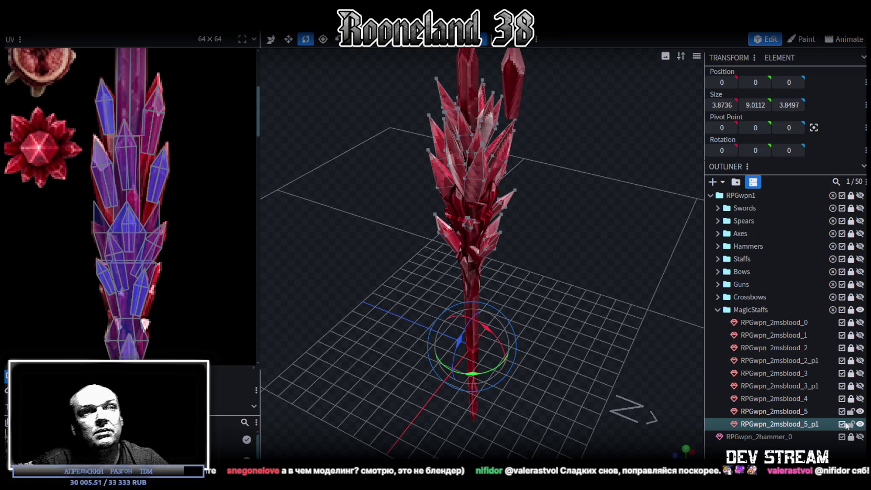
# Inspect the staff and crown meshes, ending with RPGwpn_2msblood_5_p1 selected.
pyautogui.click(773, 411)
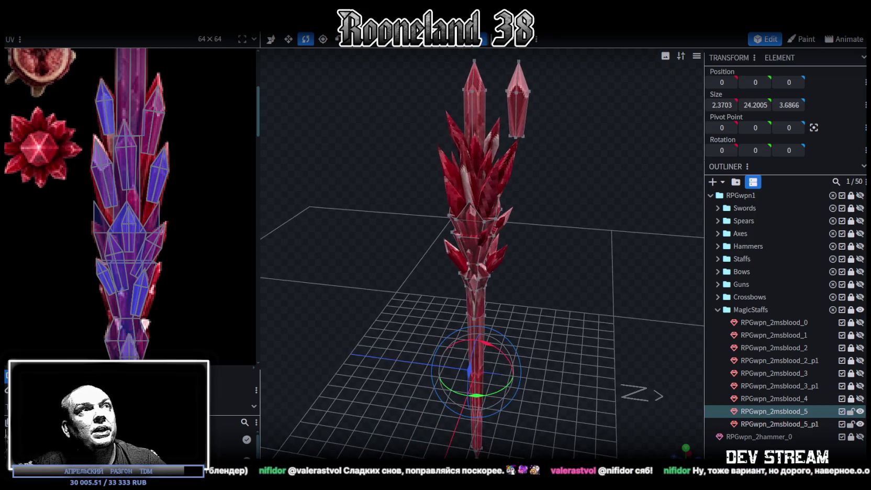
pyautogui.click(504, 99)
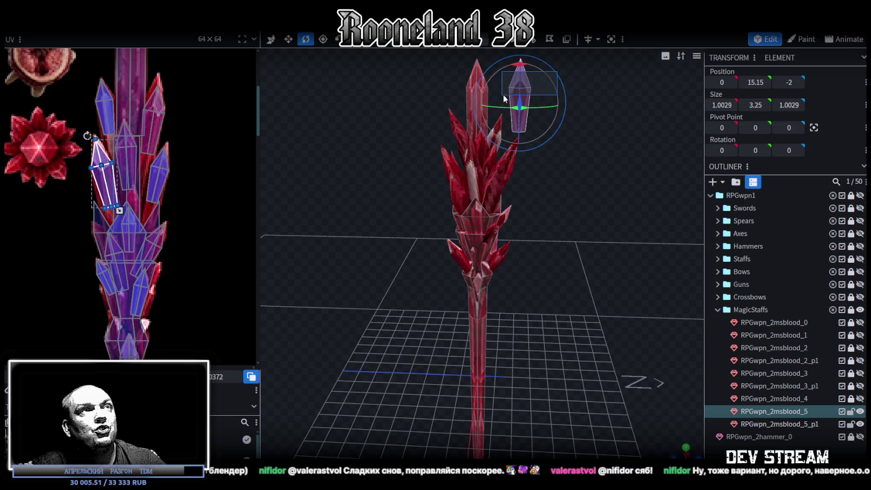
pyautogui.moveTo(504, 98)
pyautogui.mouseDown()
pyautogui.moveTo(515, 193)
pyautogui.moveTo(555, 229)
pyautogui.mouseUp()
pyautogui.moveTo(563, 181)
pyautogui.mouseDown()
pyautogui.moveTo(440, 179)
pyautogui.moveTo(545, 166)
pyautogui.moveTo(609, 175)
pyautogui.moveTo(537, 200)
pyautogui.moveTo(440, 193)
pyautogui.moveTo(507, 184)
pyautogui.moveTo(559, 232)
pyautogui.moveTo(505, 195)
pyautogui.moveTo(562, 212)
pyautogui.moveTo(497, 244)
pyautogui.moveTo(520, 269)
pyautogui.moveTo(601, 218)
pyautogui.moveTo(636, 213)
pyautogui.moveTo(615, 217)
pyautogui.mouseUp()
pyautogui.click(505, 194)
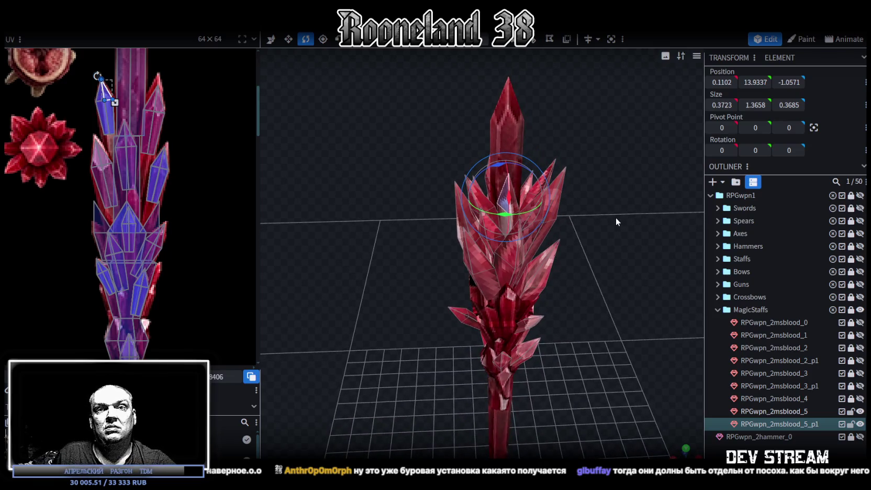
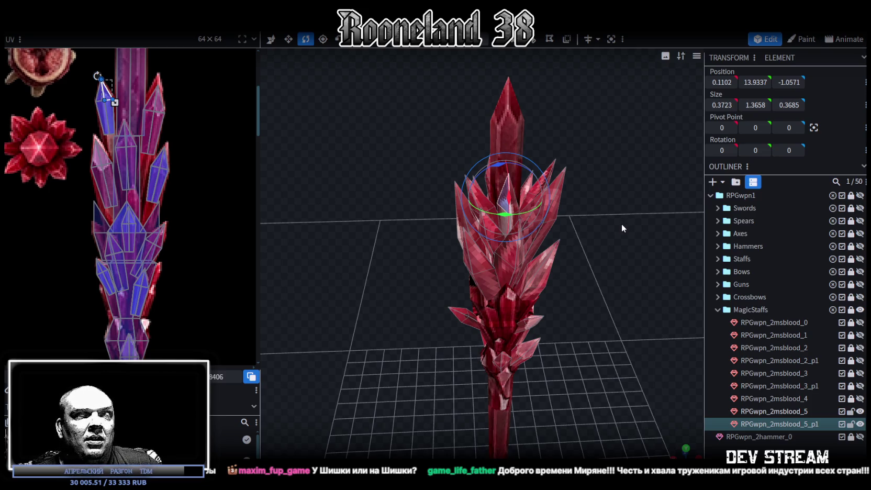
# Zoom in on the staff's middle and select all vertices of one small side crystal spike.
pyautogui.moveTo(621, 223); pyautogui.dragTo(583, 197)
pyautogui.scroll(2, 581, 204)
pyautogui.scroll(2, 601, 181)
pyautogui.scroll(3, 605, 186)
pyautogui.scroll(2, 605, 186)
pyautogui.scroll(1, 379, 201)
pyautogui.scroll(2, 368, 192)
pyautogui.scroll(2, 389, 181)
pyautogui.scroll(2, 404, 179)
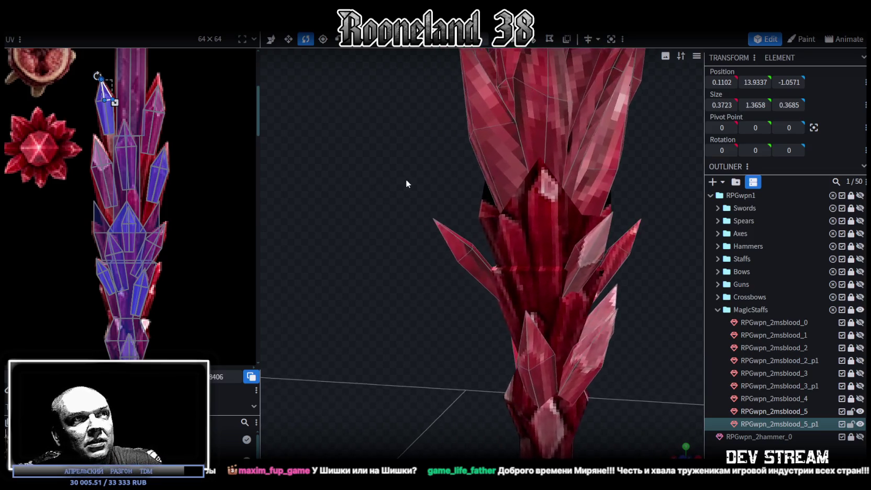
pyautogui.click(483, 270)
pyautogui.scroll(-1, 409, 203)
pyautogui.moveTo(383, 190); pyautogui.dragTo(469, 273)
# Tilt the selected spike by 7.5°, nudge it slightly, then deselect it.
pyautogui.moveTo(413, 197); pyautogui.dragTo(422, 207)
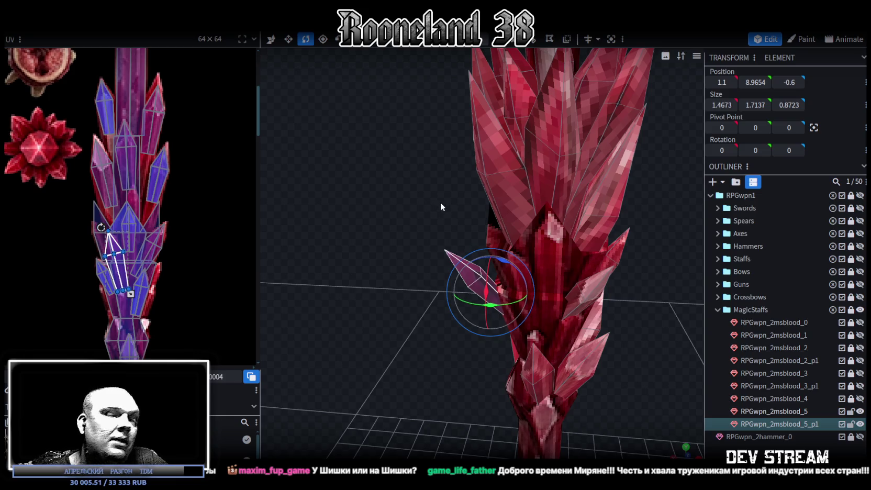
pyautogui.moveTo(438, 205); pyautogui.dragTo(521, 235)
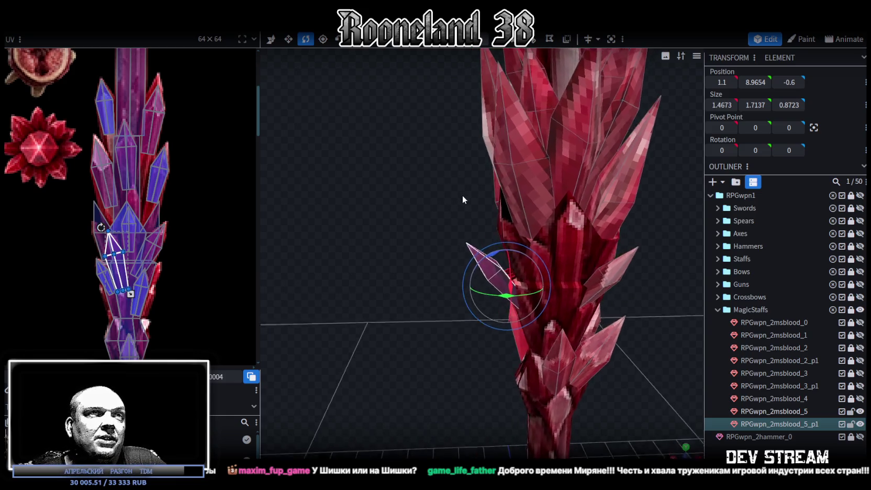
pyautogui.moveTo(519, 282); pyautogui.dragTo(521, 288)
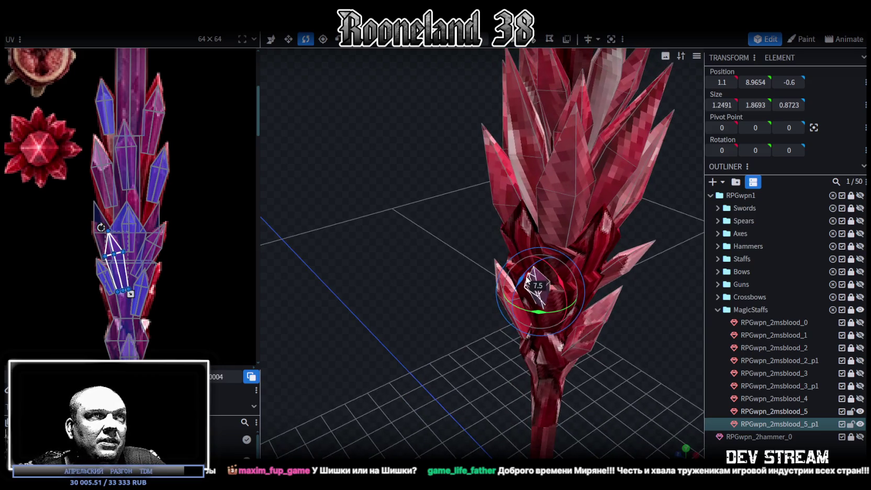
pyautogui.moveTo(578, 283)
pyautogui.mouseDown()
pyautogui.moveTo(638, 263)
pyautogui.moveTo(541, 246)
pyautogui.mouseUp()
pyautogui.press('v')
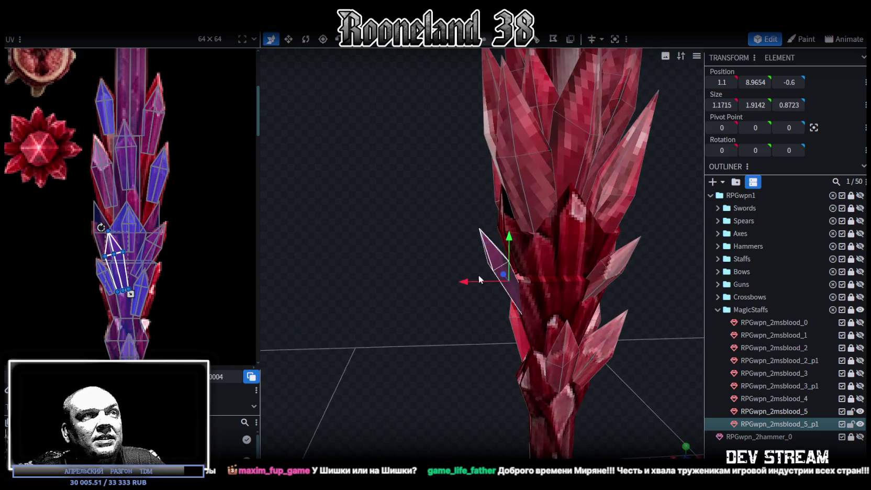
pyautogui.press('r')
pyautogui.moveTo(432, 223)
pyautogui.mouseDown()
pyautogui.moveTo(650, 268)
pyautogui.moveTo(624, 281)
pyautogui.moveTo(632, 280)
pyautogui.mouseUp()
pyautogui.click(654, 284)
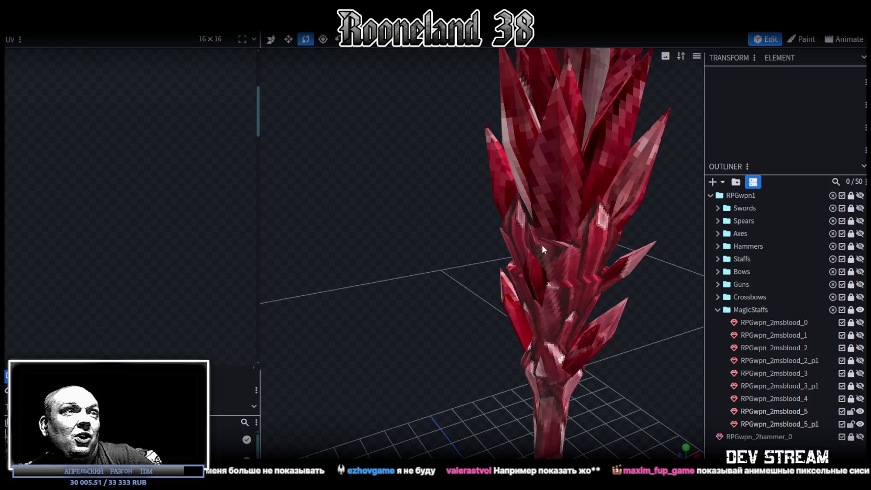
# Select the RPGwpn_2msblood_5 collar mesh and pick a top point of its ring.
pyautogui.click(516, 212)
pyautogui.moveTo(476, 223)
pyautogui.mouseDown()
pyautogui.moveTo(380, 201)
pyautogui.moveTo(397, 200)
pyautogui.mouseUp()
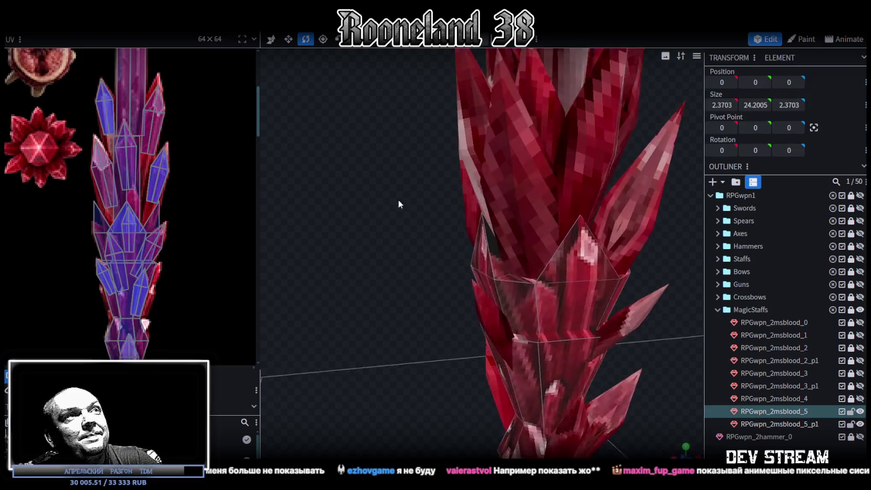
pyautogui.scroll(2, 397, 199)
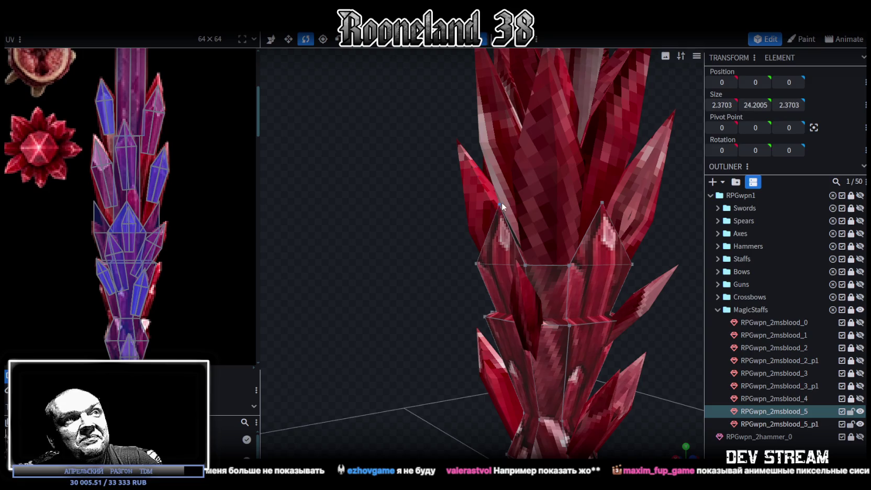
pyautogui.click(501, 202)
pyautogui.moveTo(446, 263)
pyautogui.mouseDown()
pyautogui.moveTo(389, 248)
pyautogui.moveTo(503, 205)
pyautogui.moveTo(493, 167)
pyautogui.mouseUp()
pyautogui.press('v')
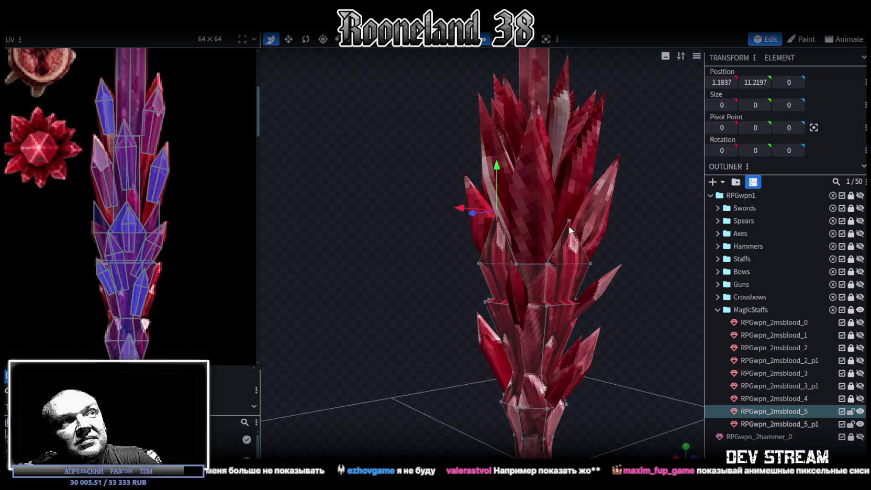
# Raise one collar top point slightly and lower another to height 10.6197.
pyautogui.click(569, 221)
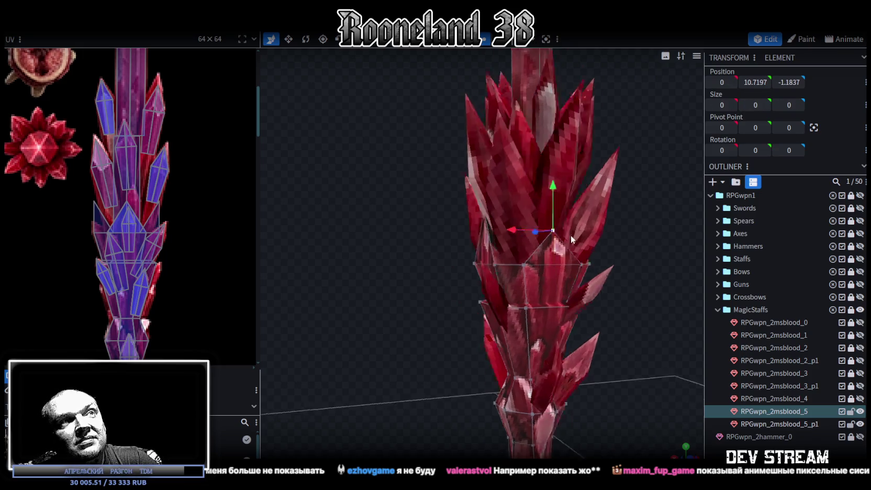
pyautogui.moveTo(584, 235); pyautogui.dragTo(512, 242)
pyautogui.click(495, 225)
pyautogui.moveTo(495, 191)
pyautogui.mouseDown()
pyautogui.moveTo(495, 165)
pyautogui.moveTo(563, 246)
pyautogui.moveTo(502, 249)
pyautogui.mouseUp()
pyautogui.click(459, 226)
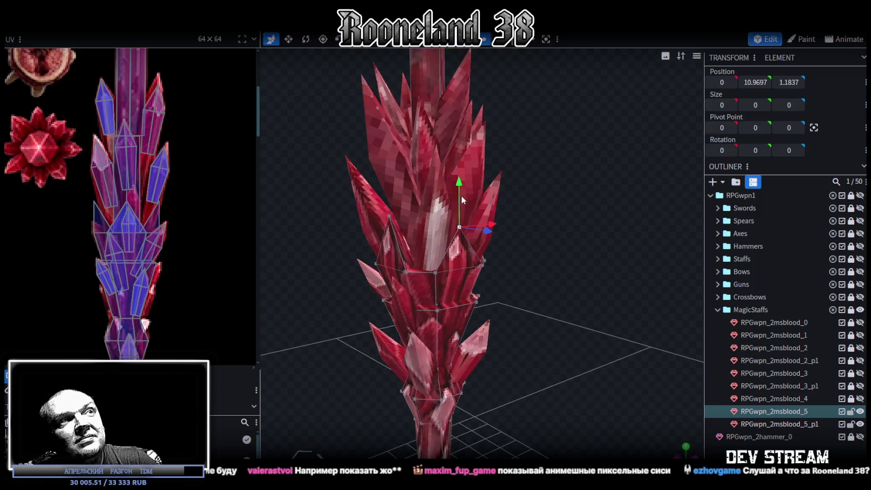
pyautogui.moveTo(460, 179)
pyautogui.mouseDown()
pyautogui.moveTo(459, 194)
pyautogui.moveTo(536, 245)
pyautogui.moveTo(469, 241)
pyautogui.moveTo(531, 278)
pyautogui.moveTo(639, 270)
pyautogui.moveTo(364, 370)
pyautogui.moveTo(530, 331)
pyautogui.moveTo(617, 373)
pyautogui.moveTo(714, 403)
pyautogui.moveTo(676, 332)
pyautogui.moveTo(548, 316)
pyautogui.moveTo(620, 342)
pyautogui.moveTo(539, 250)
pyautogui.mouseUp()
# Push two more collar points outward, the second along X.
pyautogui.click(539, 251)
pyautogui.scroll(2, 644, 305)
pyautogui.scroll(2, 551, 238)
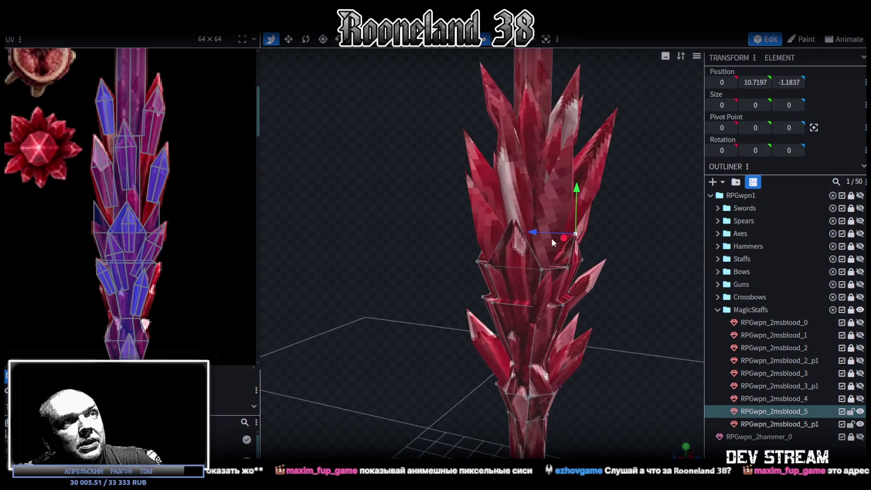
pyautogui.moveTo(535, 232); pyautogui.dragTo(531, 233)
pyautogui.moveTo(531, 233)
pyautogui.mouseDown()
pyautogui.moveTo(504, 250)
pyautogui.moveTo(516, 235)
pyautogui.mouseUp()
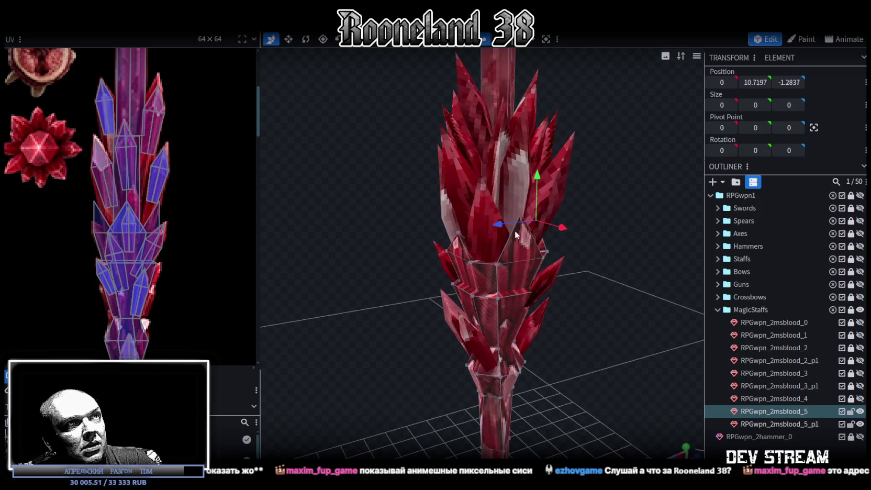
pyautogui.click(498, 262)
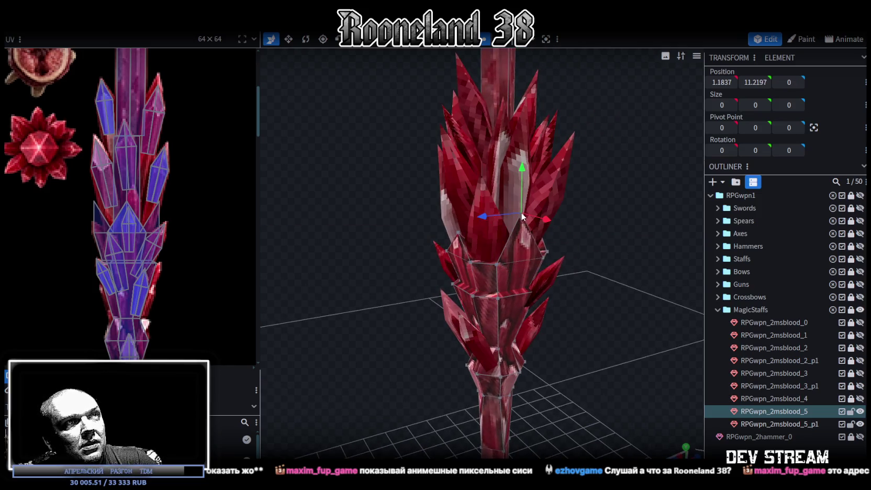
pyautogui.moveTo(520, 211); pyautogui.dragTo(666, 284)
pyautogui.moveTo(535, 201)
pyautogui.mouseDown()
pyautogui.moveTo(582, 241)
pyautogui.moveTo(461, 209)
pyautogui.mouseUp()
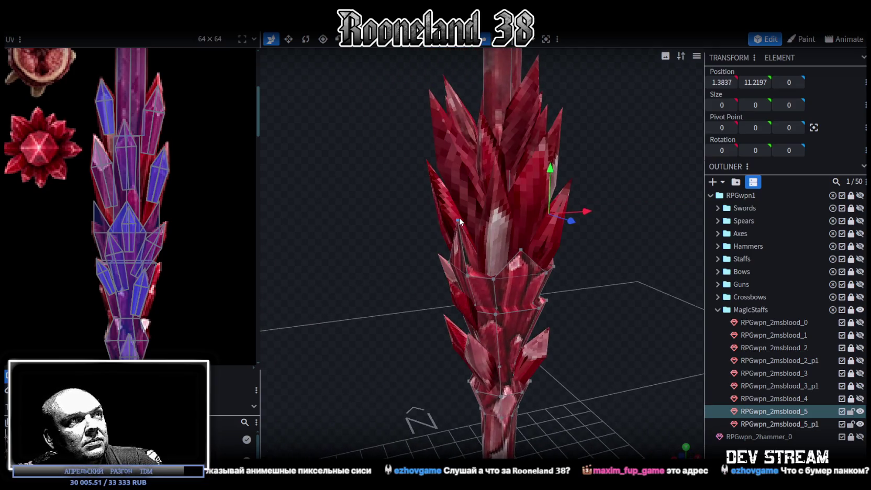
# Look over the reshaped collar and save RPGweapon.bbmodel.
pyautogui.moveTo(479, 220)
pyautogui.mouseDown()
pyautogui.moveTo(694, 281)
pyautogui.moveTo(569, 298)
pyautogui.moveTo(658, 315)
pyautogui.moveTo(561, 243)
pyautogui.moveTo(579, 248)
pyautogui.moveTo(597, 275)
pyautogui.moveTo(609, 271)
pyautogui.moveTo(562, 277)
pyautogui.mouseUp()
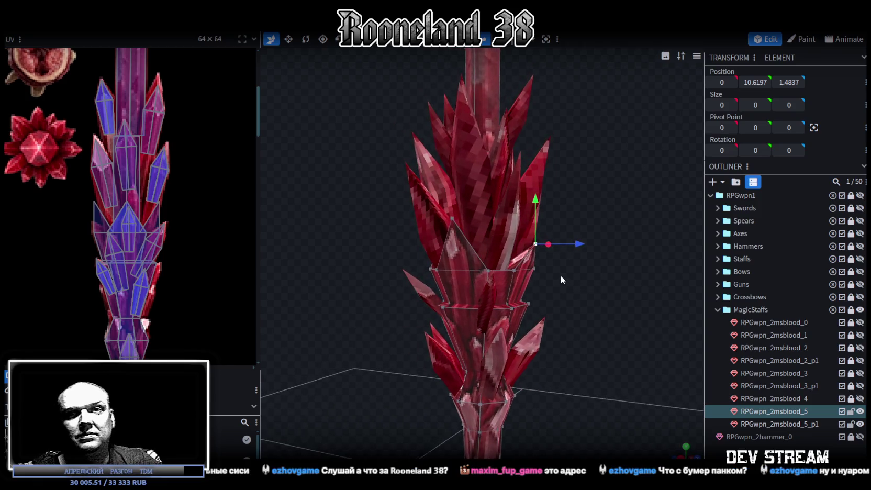
pyautogui.moveTo(559, 270); pyautogui.dragTo(558, 269)
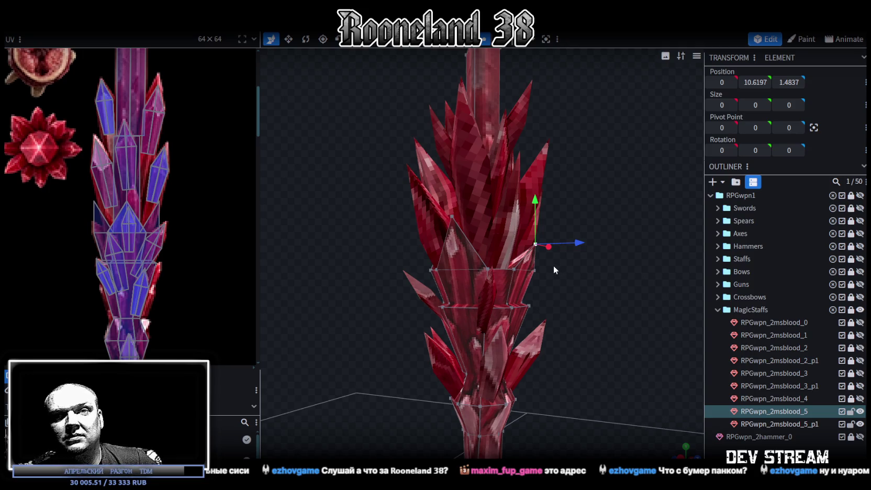
pyautogui.moveTo(553, 267)
pyautogui.mouseDown()
pyautogui.moveTo(631, 297)
pyautogui.moveTo(598, 307)
pyautogui.moveTo(609, 309)
pyautogui.moveTo(601, 296)
pyautogui.moveTo(604, 307)
pyautogui.moveTo(543, 300)
pyautogui.moveTo(591, 305)
pyautogui.moveTo(555, 308)
pyautogui.moveTo(611, 342)
pyautogui.moveTo(606, 321)
pyautogui.moveTo(585, 313)
pyautogui.moveTo(538, 317)
pyautogui.moveTo(600, 328)
pyautogui.moveTo(528, 325)
pyautogui.moveTo(582, 309)
pyautogui.moveTo(561, 314)
pyautogui.moveTo(568, 311)
pyautogui.mouseUp()
pyautogui.hotkey('ctrl', 's')
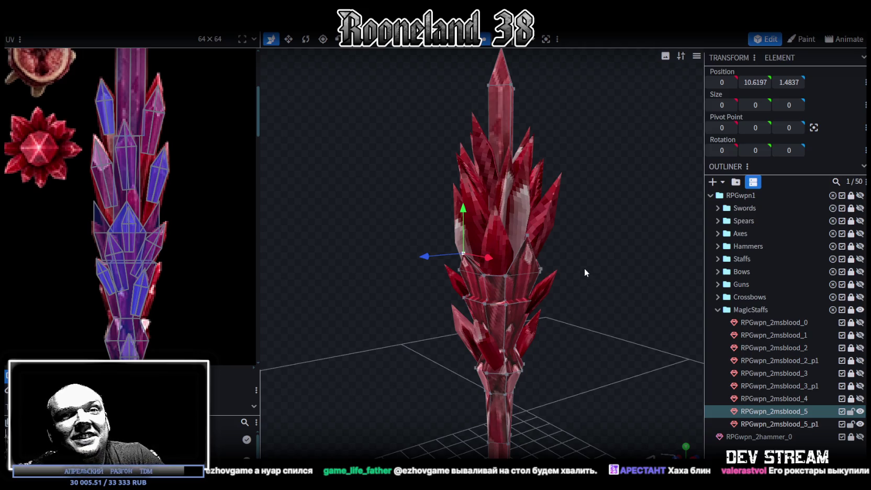
# Orbit above the staff and zoom the UV editor to inspect the finished crystal head.
pyautogui.moveTo(571, 259)
pyautogui.mouseDown()
pyautogui.moveTo(547, 229)
pyautogui.moveTo(553, 264)
pyautogui.moveTo(568, 261)
pyautogui.moveTo(559, 314)
pyautogui.moveTo(560, 253)
pyautogui.moveTo(610, 151)
pyautogui.moveTo(592, 193)
pyautogui.moveTo(487, 151)
pyautogui.mouseUp()
pyautogui.moveTo(548, 164)
pyautogui.mouseDown()
pyautogui.moveTo(569, 204)
pyautogui.moveTo(528, 228)
pyautogui.mouseUp()
pyautogui.press('v')
pyautogui.moveTo(585, 237)
pyautogui.mouseDown()
pyautogui.moveTo(503, 259)
pyautogui.moveTo(398, 270)
pyautogui.moveTo(438, 175)
pyautogui.moveTo(397, 236)
pyautogui.moveTo(514, 237)
pyautogui.moveTo(504, 248)
pyautogui.moveTo(449, 163)
pyautogui.moveTo(456, 148)
pyautogui.mouseUp()
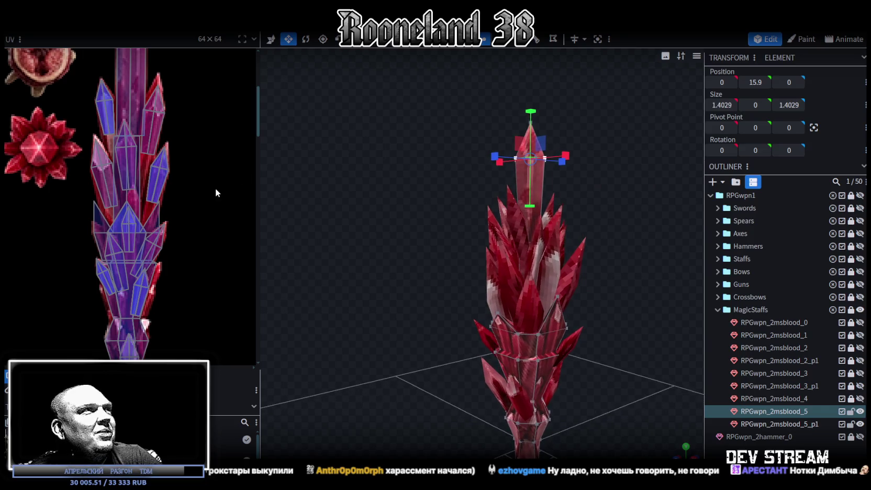
pyautogui.scroll(-3, 194, 132)
pyautogui.scroll(3, 163, 145)
pyautogui.scroll(2, 156, 159)
pyautogui.scroll(1, 156, 159)
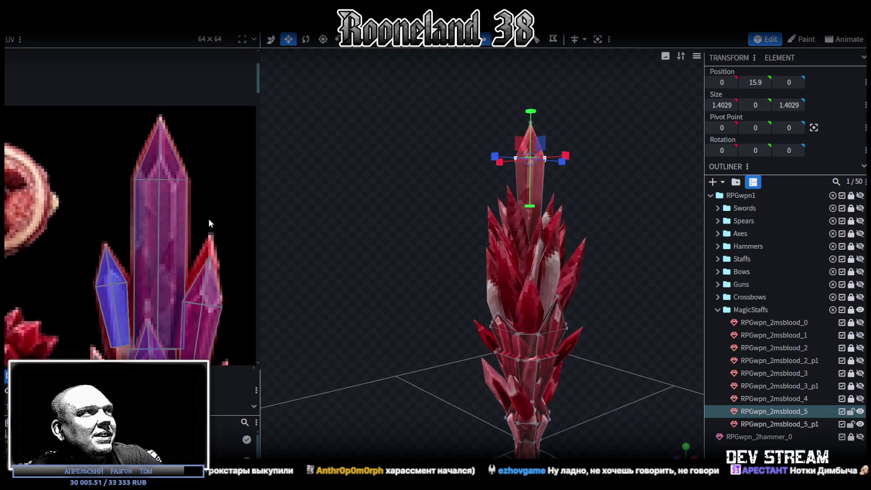
pyautogui.scroll(1, 208, 220)
pyautogui.scroll(2, 210, 175)
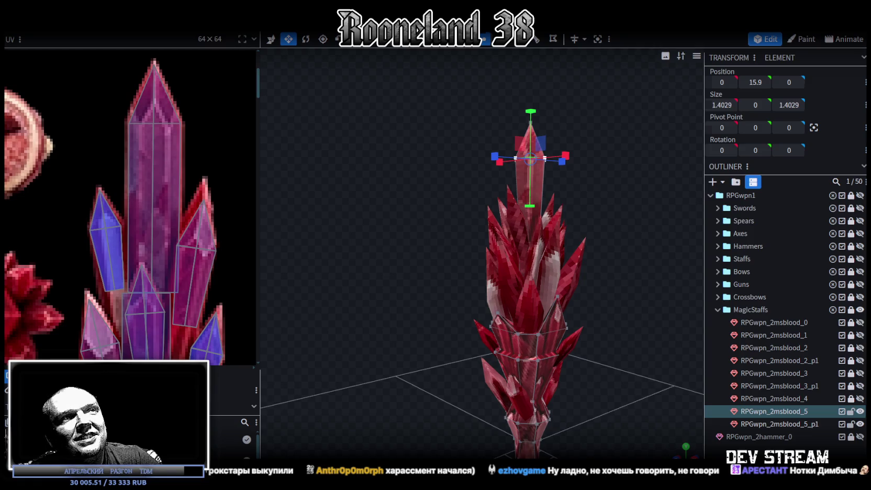
# Clear the selection and save RPGweapon.bbmodel.
pyautogui.click(611, 325)
pyautogui.moveTo(610, 324)
pyautogui.mouseDown()
pyautogui.moveTo(544, 333)
pyautogui.moveTo(398, 320)
pyautogui.moveTo(488, 322)
pyautogui.moveTo(510, 311)
pyautogui.mouseUp()
pyautogui.hotkey('ctrl', 's')
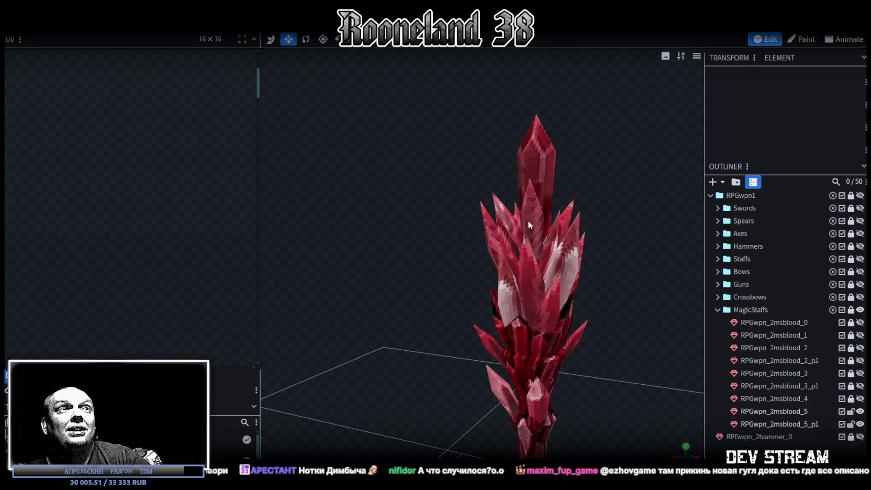
# Scale the RPGwpn_2msblood_5 lower shaft ring on X/Z from 0.9731 down to 0.5731.
pyautogui.click(544, 139)
pyautogui.scroll(1, 413, 125)
pyautogui.moveTo(414, 125); pyautogui.dragTo(358, 141)
pyautogui.scroll(-3, 358, 141)
pyautogui.moveTo(441, 151)
pyautogui.mouseDown()
pyautogui.moveTo(413, 159)
pyautogui.moveTo(410, 148)
pyautogui.moveTo(599, 340)
pyautogui.moveTo(558, 228)
pyautogui.moveTo(612, 257)
pyautogui.moveTo(595, 275)
pyautogui.moveTo(395, 278)
pyautogui.moveTo(450, 267)
pyautogui.moveTo(534, 278)
pyautogui.moveTo(519, 325)
pyautogui.moveTo(543, 253)
pyautogui.moveTo(537, 264)
pyautogui.moveTo(484, 187)
pyautogui.mouseUp()
pyautogui.scroll(2, 559, 228)
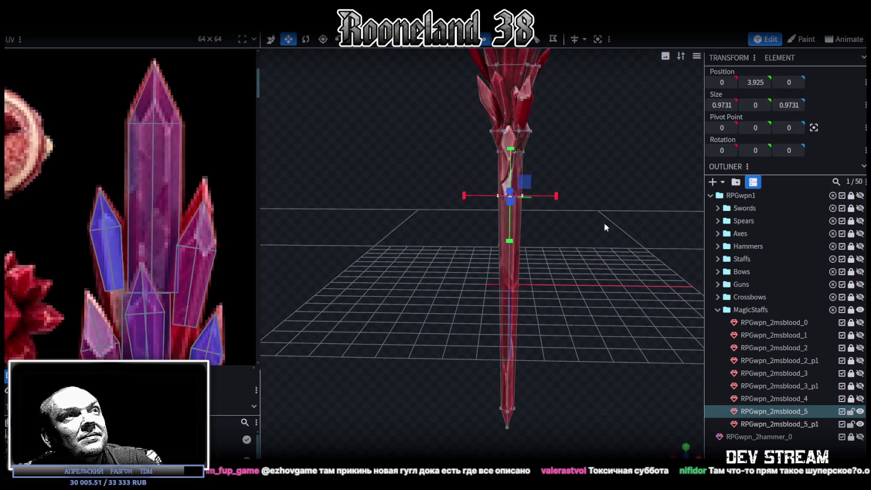
pyautogui.moveTo(604, 225); pyautogui.dragTo(533, 284)
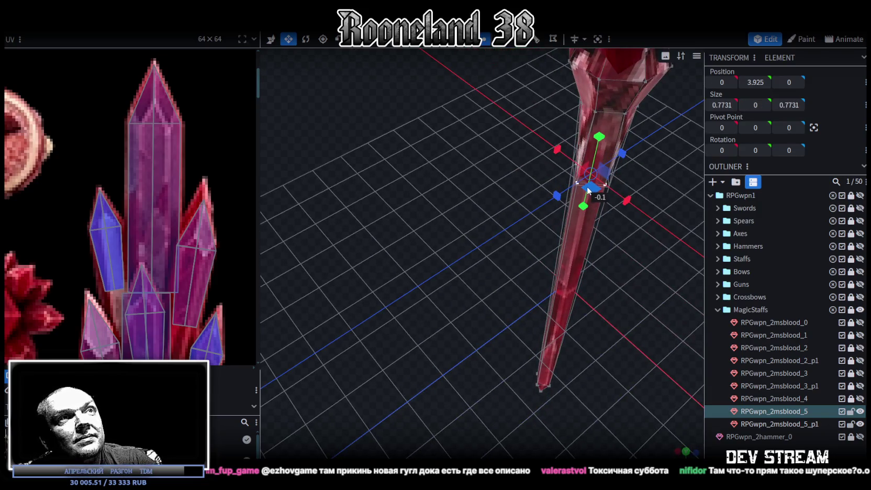
pyautogui.moveTo(600, 197)
pyautogui.mouseDown()
pyautogui.moveTo(529, 209)
pyautogui.moveTo(555, 220)
pyautogui.moveTo(586, 272)
pyautogui.mouseUp()
pyautogui.moveTo(599, 304)
pyautogui.mouseDown()
pyautogui.moveTo(580, 263)
pyautogui.moveTo(600, 308)
pyautogui.moveTo(593, 306)
pyautogui.mouseUp()
pyautogui.click(779, 424)
# Cycle the viewport shading, then spin RPGwpn_2msblood_5_p1 around Y through -25°, 177.5° and 110°.
pyautogui.press('z')
pyautogui.press('z')
pyautogui.press('z')
pyautogui.press('r')
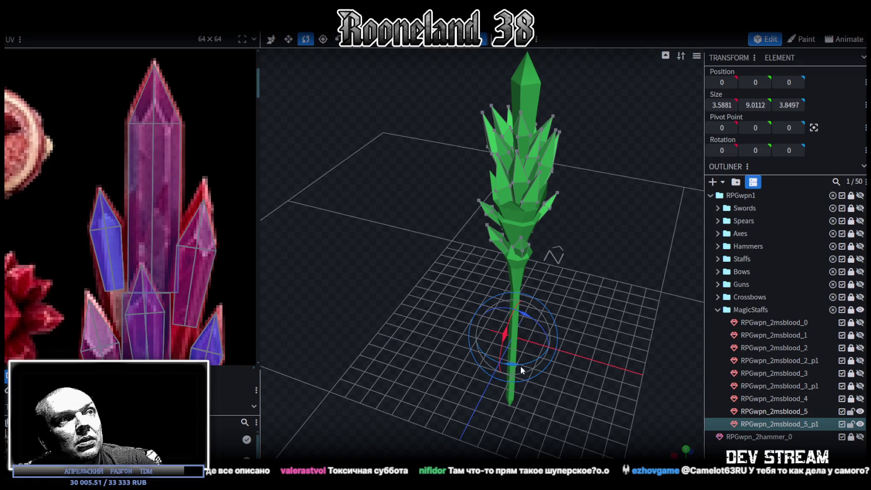
pyautogui.press('z')
pyautogui.moveTo(512, 362)
pyautogui.mouseDown()
pyautogui.moveTo(483, 367)
pyautogui.moveTo(602, 345)
pyautogui.moveTo(473, 294)
pyautogui.moveTo(523, 303)
pyautogui.moveTo(524, 382)
pyautogui.mouseUp()
pyautogui.moveTo(516, 278); pyautogui.dragTo(516, 277)
pyautogui.moveTo(521, 345); pyautogui.dragTo(453, 348)
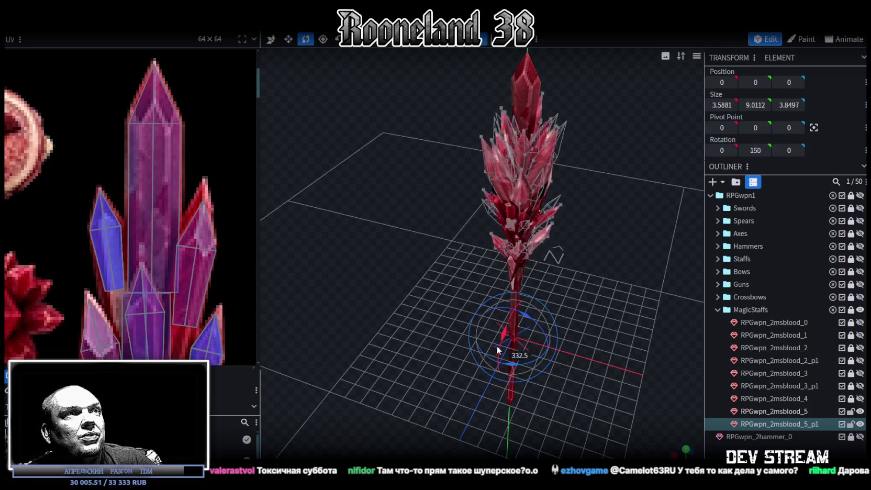
pyautogui.moveTo(457, 346)
pyautogui.mouseDown()
pyautogui.moveTo(445, 345)
pyautogui.moveTo(482, 351)
pyautogui.mouseUp()
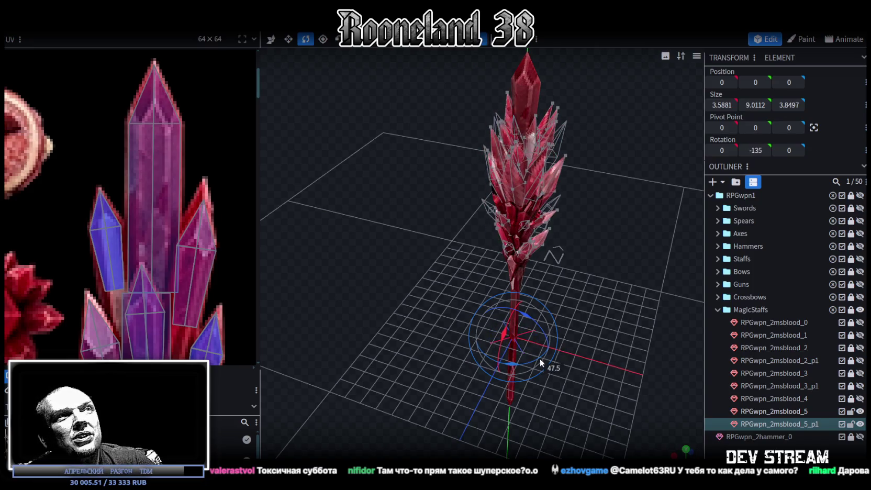
pyautogui.moveTo(539, 358); pyautogui.dragTo(541, 359)
# Return the spike cluster's rotation to 0, save RPGweapon.bbmodel, and recheck the whole staff.
pyautogui.moveTo(605, 333)
pyautogui.mouseDown()
pyautogui.moveTo(609, 316)
pyautogui.moveTo(599, 311)
pyautogui.mouseUp()
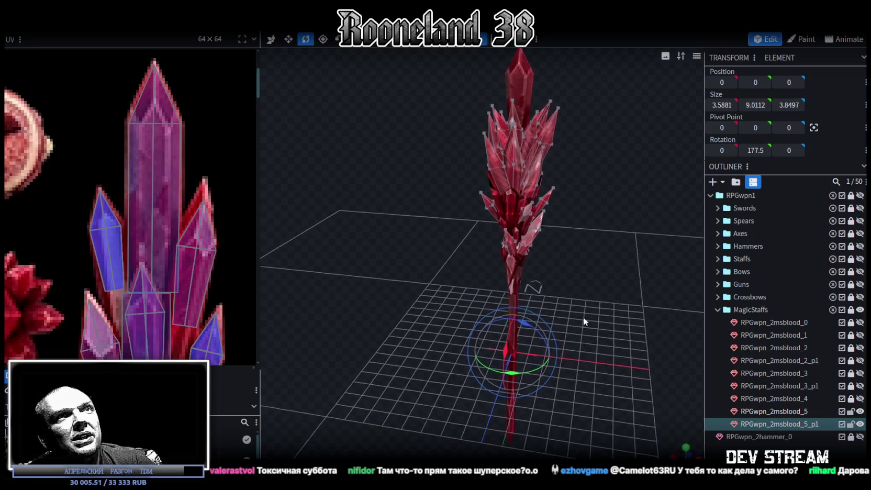
pyautogui.moveTo(587, 311); pyautogui.dragTo(564, 301)
pyautogui.hotkey('ctrl', 'z')
pyautogui.hotkey('ctrl', 's')
pyautogui.click(623, 333)
pyautogui.moveTo(623, 333); pyautogui.dragTo(506, 209)
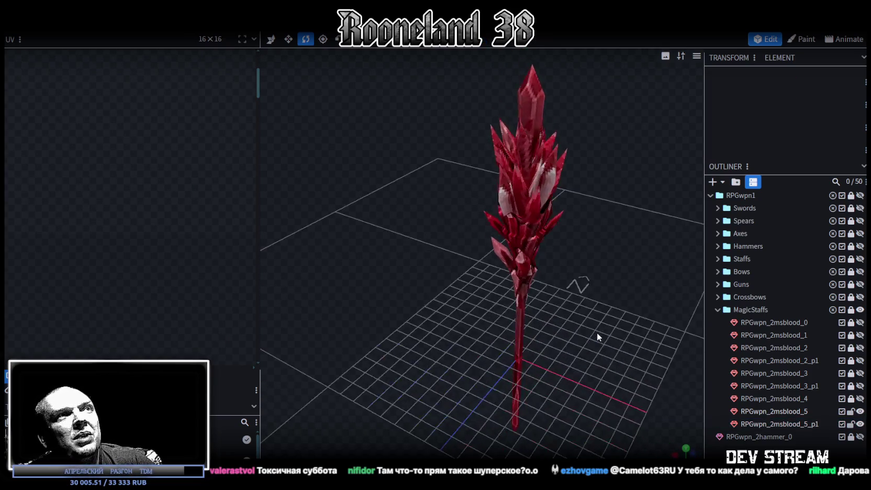
pyautogui.click(507, 210)
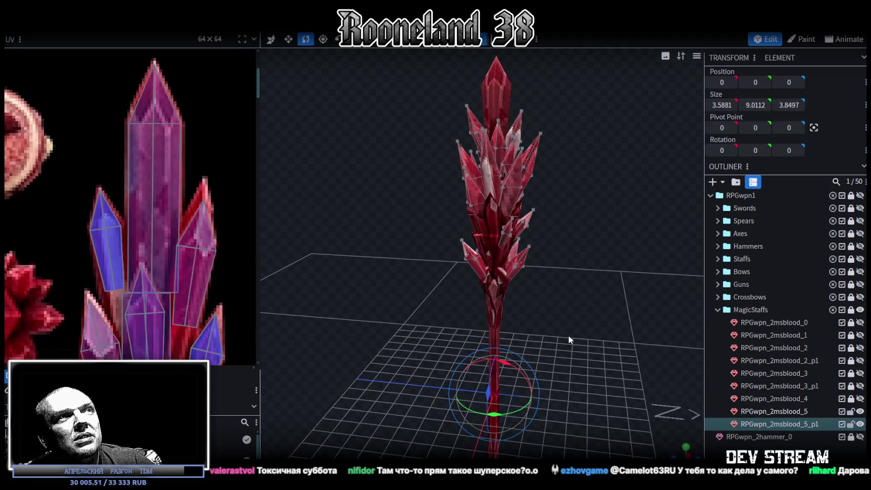
pyautogui.moveTo(587, 360)
pyautogui.mouseDown()
pyautogui.moveTo(565, 370)
pyautogui.moveTo(554, 359)
pyautogui.mouseUp()
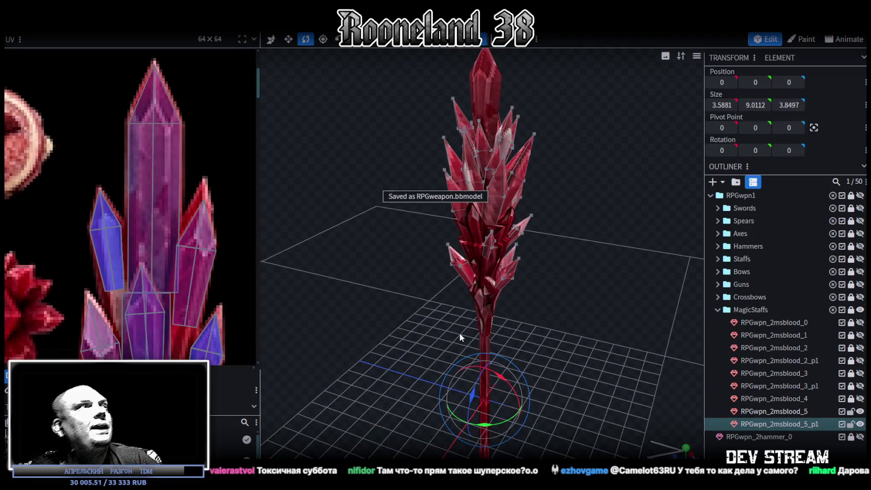
# Zoom the UV editor out to the full weapon atlas, then switch to the atlas in Photoshop.
pyautogui.scroll(-2, 207, 271)
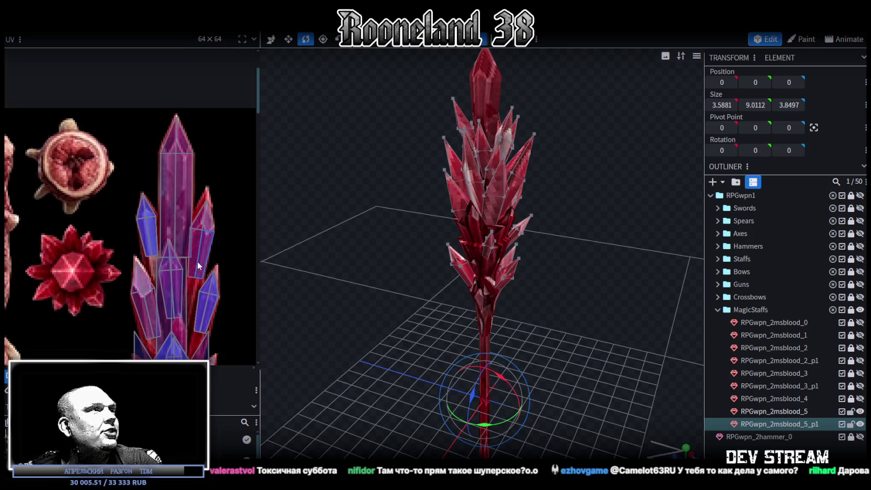
pyautogui.scroll(-2, 207, 261)
pyautogui.scroll(-2, 209, 246)
pyautogui.scroll(-1, 227, 228)
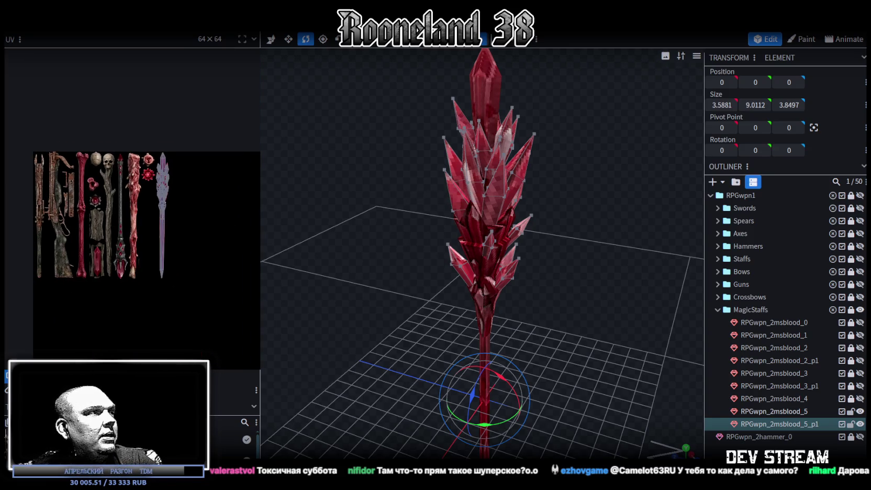
pyautogui.rightClick(37, 167)
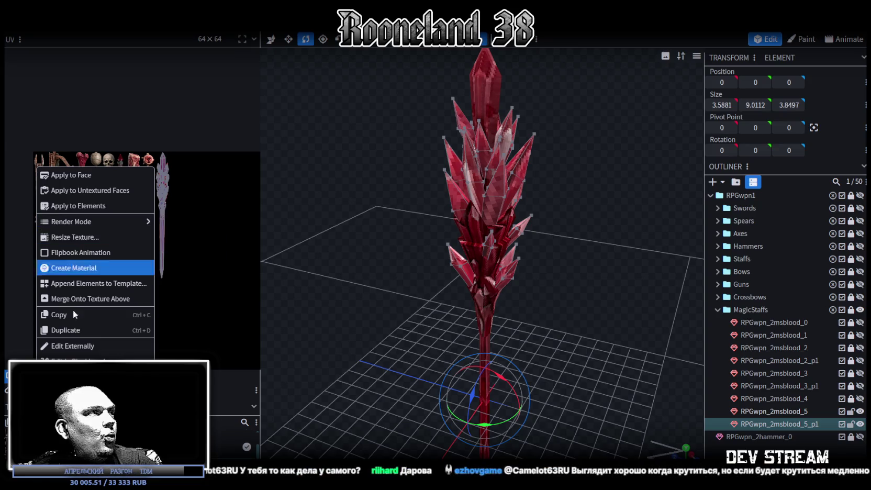
pyautogui.press('Escape')
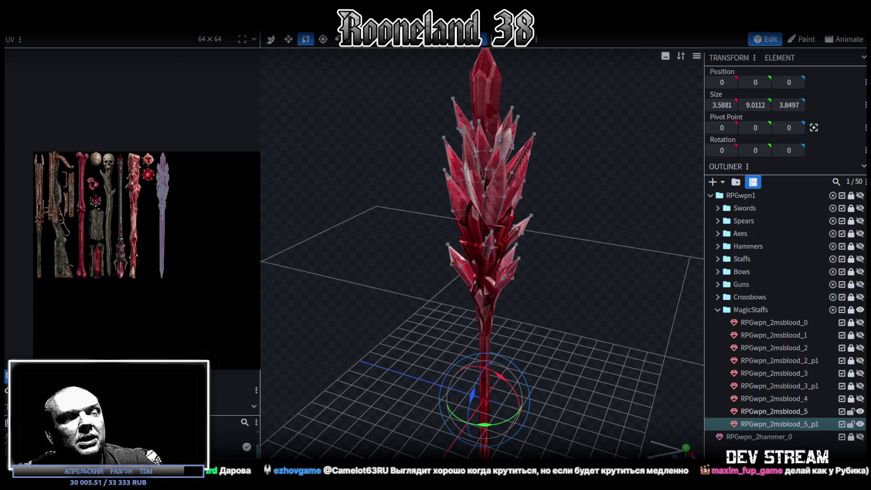
pyautogui.hotkey('alt', 'Tab')
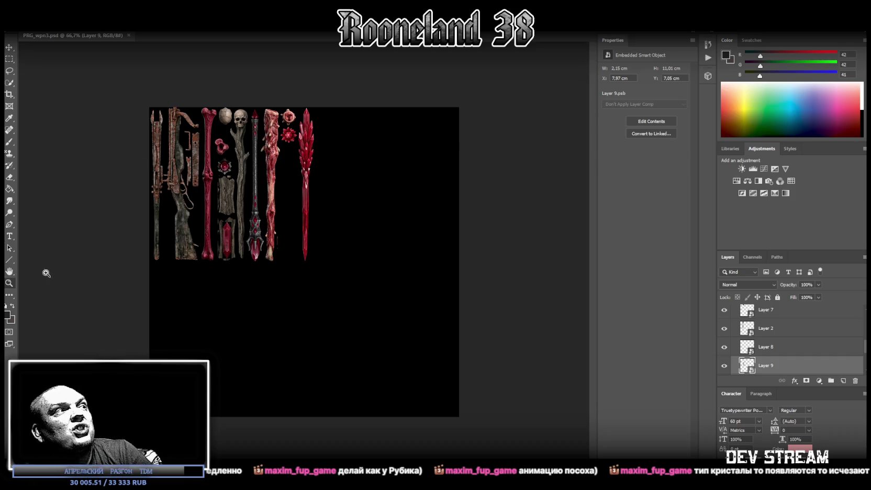
# Zoom in twice on the weapon sprite atlas, then move to the RPG_WW_ZAVOZ sheet and scroll down.
pyautogui.click(325, 202)
pyautogui.click(352, 203)
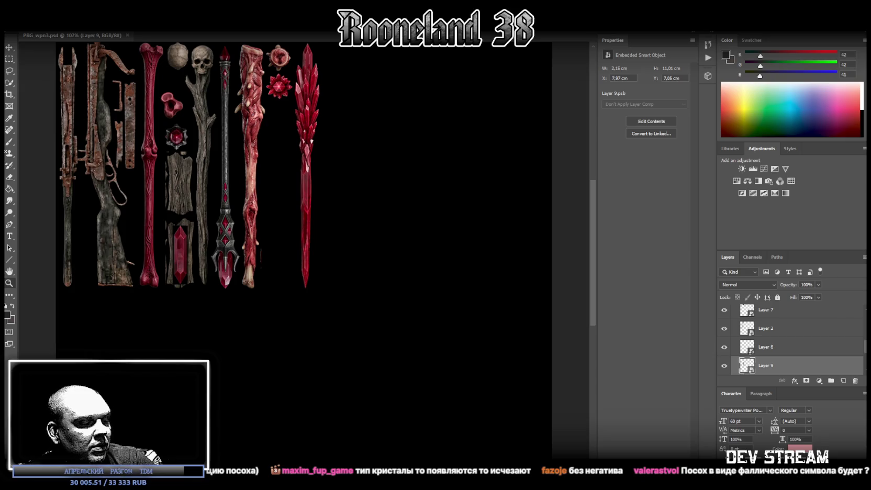
pyautogui.press('super+d')
pyautogui.press('super+d')
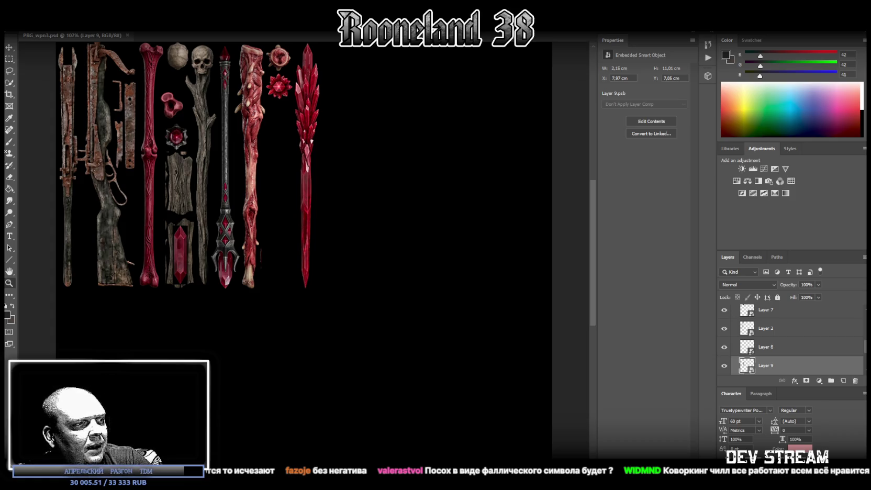
pyautogui.hotkey('alt', 'Tab')
pyautogui.scroll(-5, 245, 377)
pyautogui.scroll(-5, 245, 377)
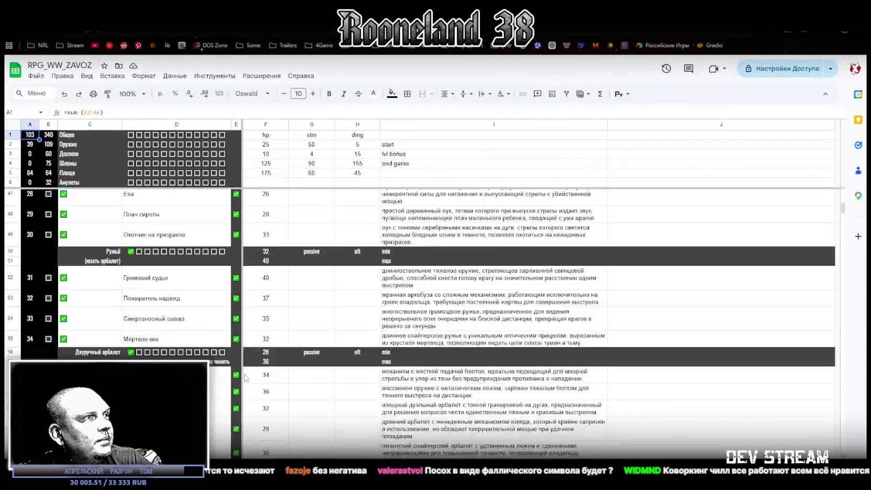
# Copy the checked box from E62 into E65:E69 for the five Blood staffs.
pyautogui.scroll(-4, 245, 377)
pyautogui.click(237, 272)
pyautogui.hotkey('ctrl', 'c')
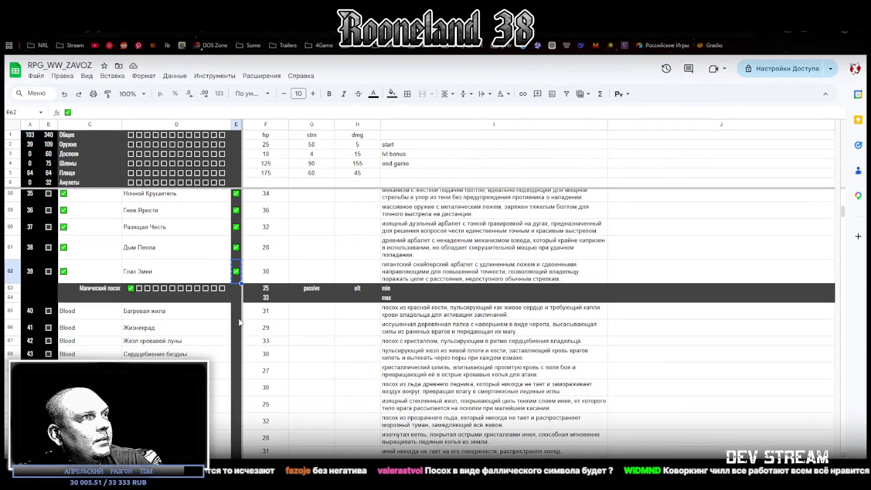
pyautogui.moveTo(238, 310); pyautogui.dragTo(238, 371)
pyautogui.hotkey('ctrl', 'v')
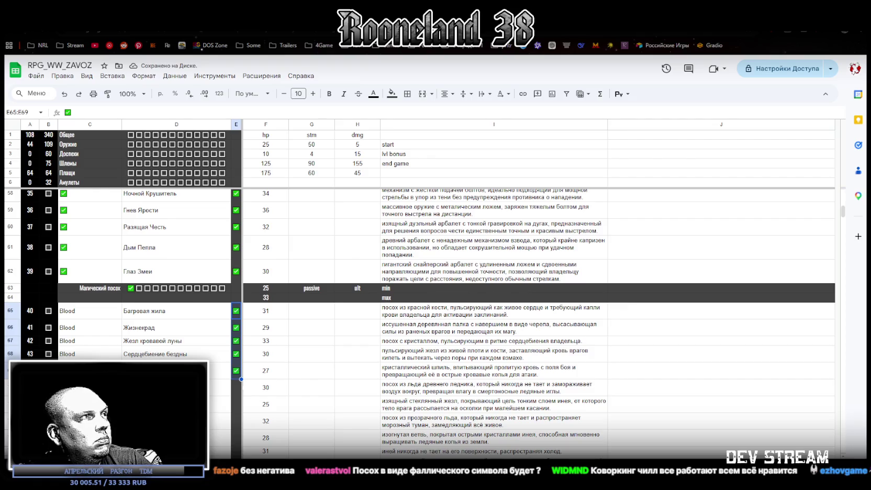
# Clear the column C checkboxes in the crossbow and rifle rows.
pyautogui.scroll(3, 105, 328)
pyautogui.moveTo(87, 335); pyautogui.dragTo(87, 347)
pyautogui.press('Delete')
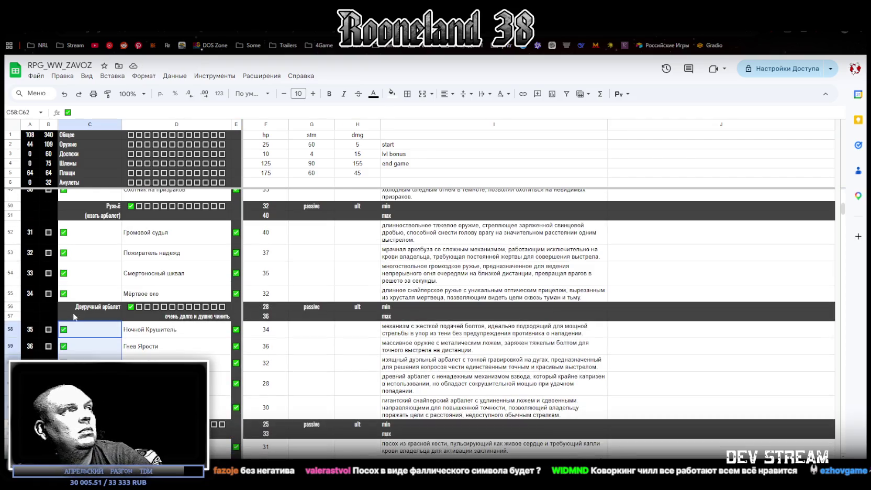
pyautogui.moveTo(86, 293); pyautogui.dragTo(84, 237)
pyautogui.scroll(4, 84, 237)
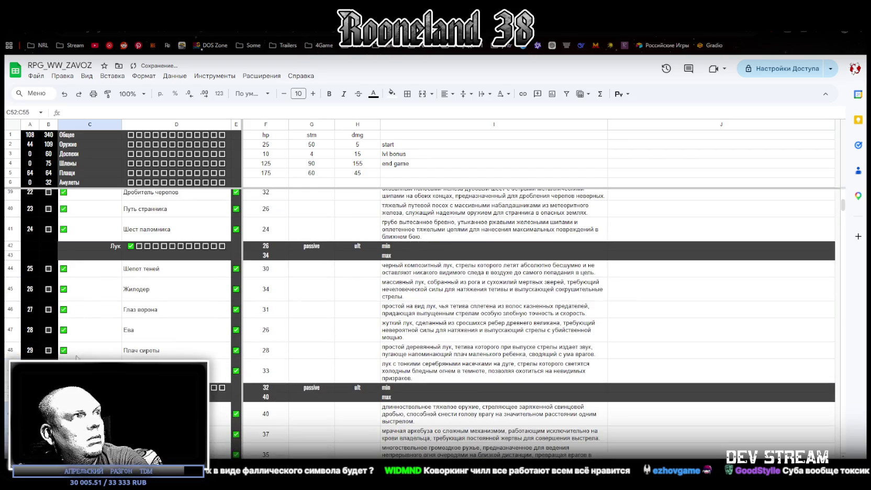
pyautogui.moveTo(84, 364); pyautogui.dragTo(82, 277)
pyautogui.scroll(3, 81, 278)
pyautogui.moveTo(78, 324); pyautogui.dragTo(81, 364)
pyautogui.press('Delete')
# Clear the column C checkboxes in the axe rows and the rows above.
pyautogui.moveTo(81, 293); pyautogui.dragTo(79, 240)
pyautogui.press('Delete')
pyautogui.scroll(3, 79, 246)
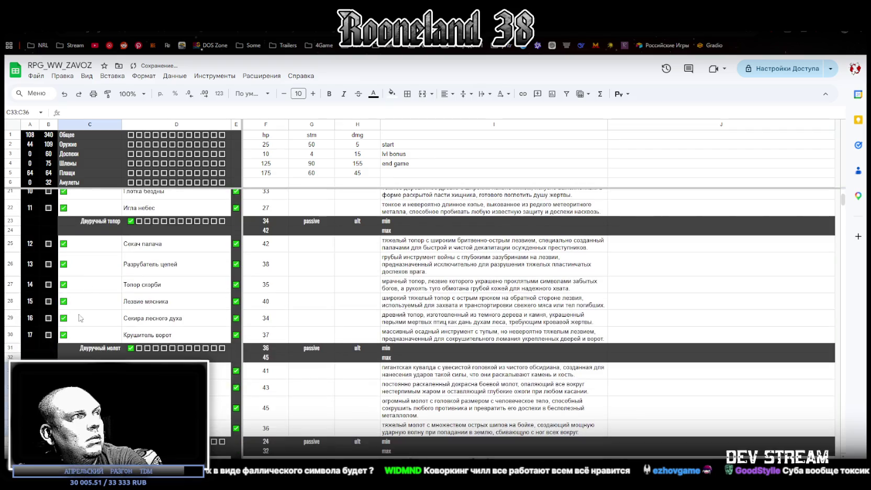
pyautogui.moveTo(81, 334); pyautogui.dragTo(85, 245)
pyautogui.press('Delete')
pyautogui.scroll(3, 87, 261)
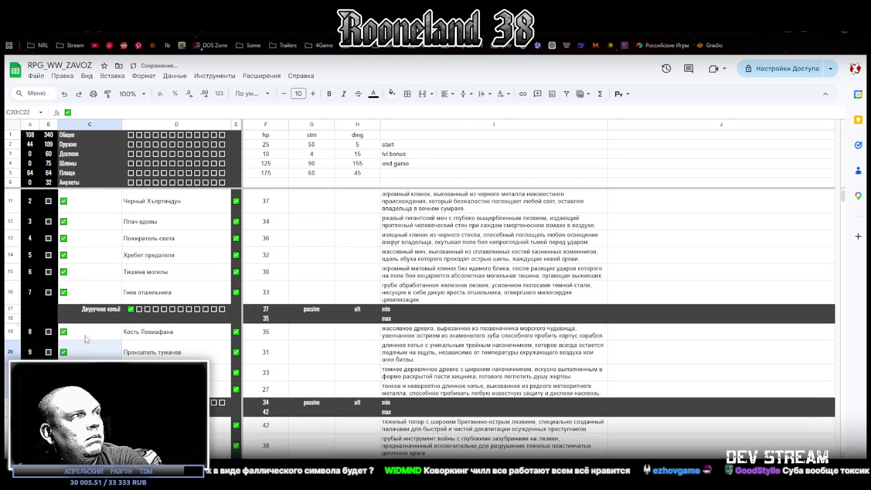
pyautogui.moveTo(84, 292); pyautogui.dragTo(83, 212)
pyautogui.scroll(1, 83, 220)
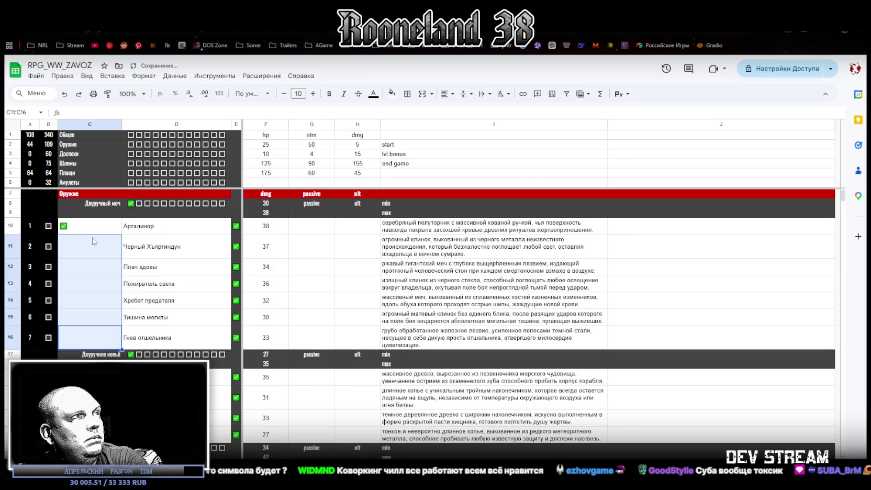
# Check cell C10 at the top of the weapon list, then return to Photoshop.
pyautogui.click(96, 248)
pyautogui.scroll(-5, 138, 345)
pyautogui.scroll(-5, 139, 346)
pyautogui.scroll(-5, 136, 343)
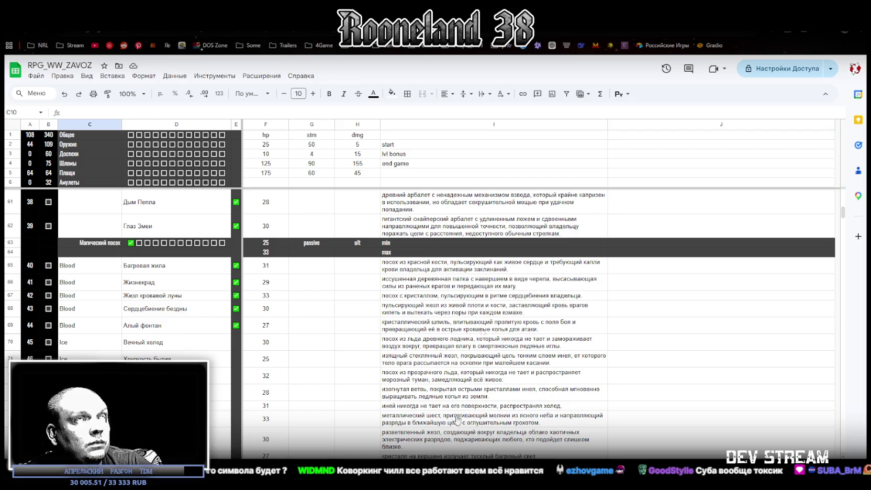
pyautogui.hotkey('alt', 'Tab')
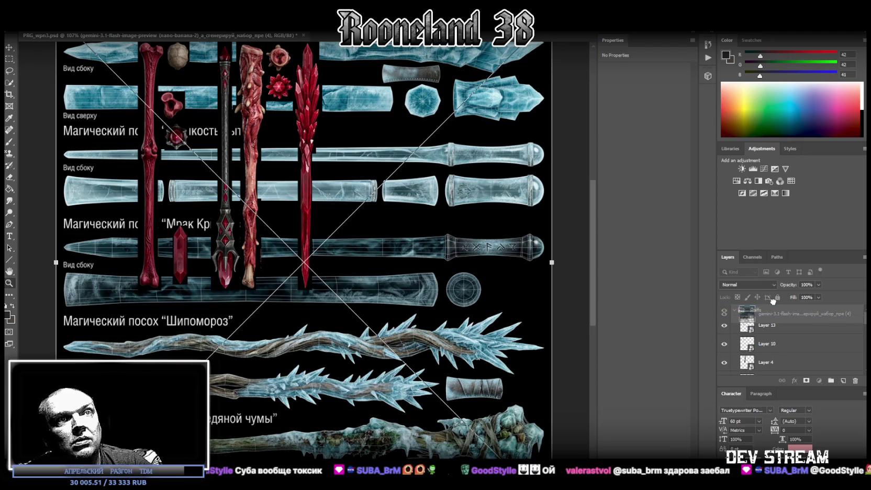
# Commit the ice-staff image placement and delete the hidden older gemini layer.
pyautogui.press('Return')
pyautogui.scroll(-1, 769, 330)
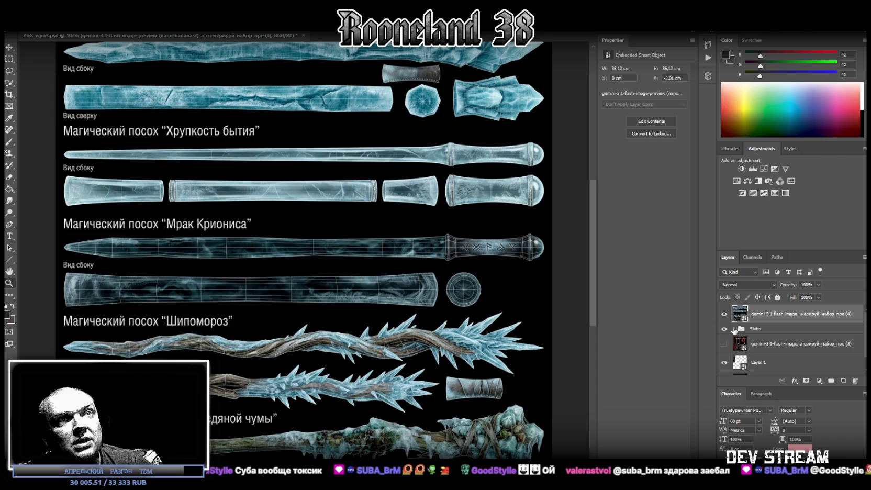
pyautogui.scroll(-2, 761, 358)
pyautogui.click(765, 328)
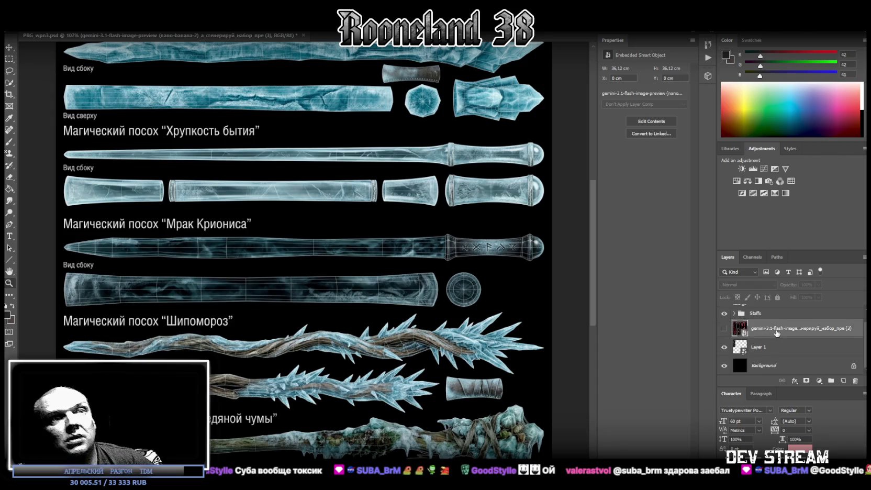
pyautogui.press('Delete')
# Expand the Staffs group, select the ice-staff atlas layer and zoom out to the whole atlas.
pyautogui.click(734, 329)
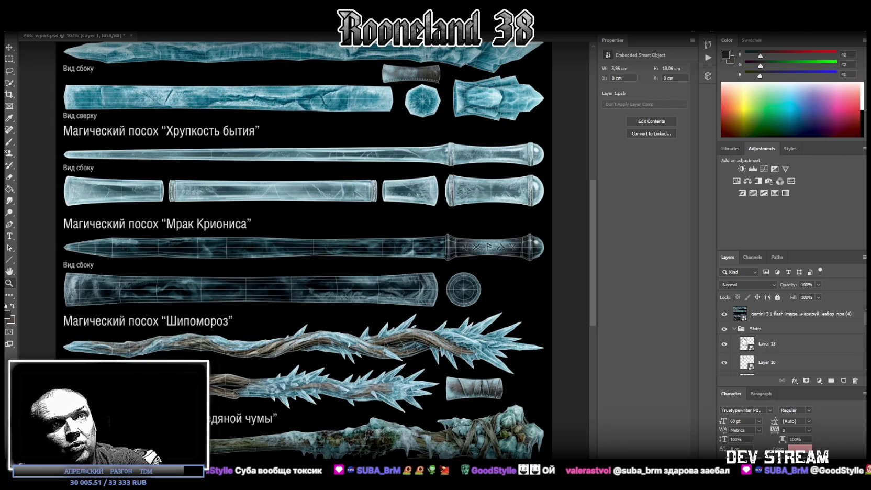
pyautogui.click(734, 329)
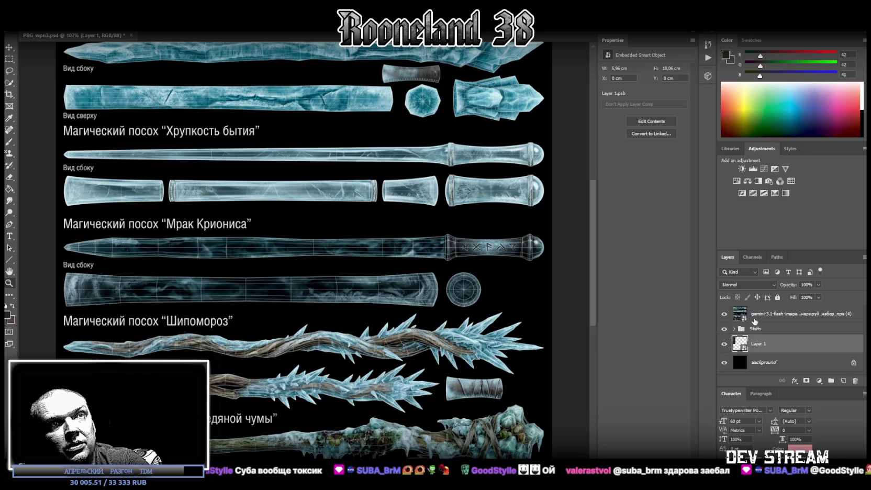
pyautogui.click(756, 316)
pyautogui.scroll(3, 309, 202)
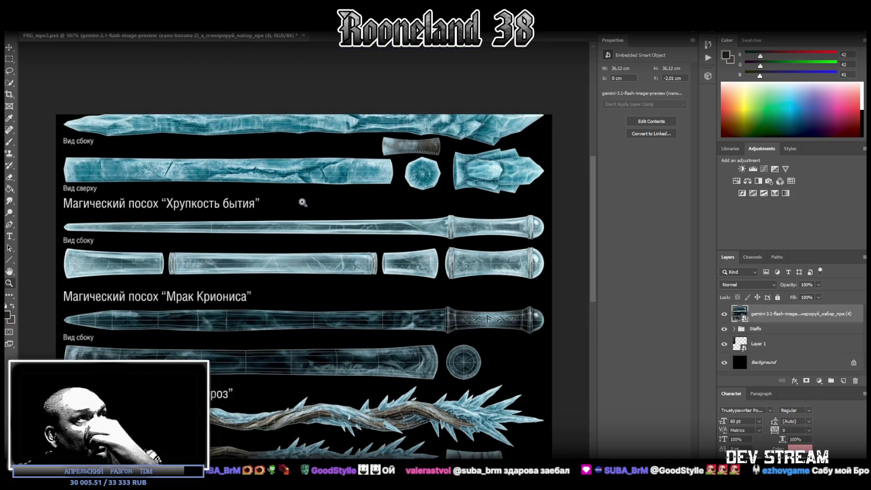
pyautogui.press('z')
pyautogui.moveTo(299, 323); pyautogui.dragTo(272, 323)
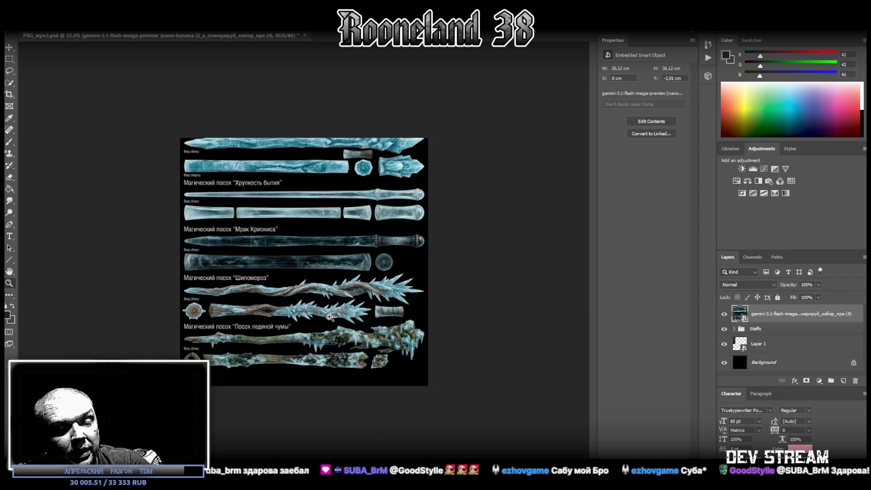
# Transform the atlas down so its top row sits on the canvas, and hide the Staffs group.
pyautogui.hotkey('ctrl', 't')
pyautogui.moveTo(367, 231); pyautogui.dragTo(366, 248)
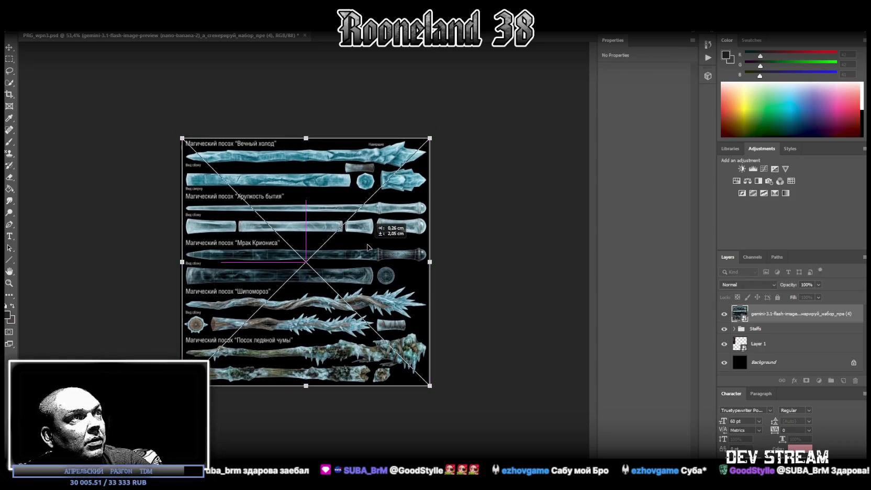
pyautogui.moveTo(365, 248); pyautogui.dragTo(366, 248)
pyautogui.click(724, 329)
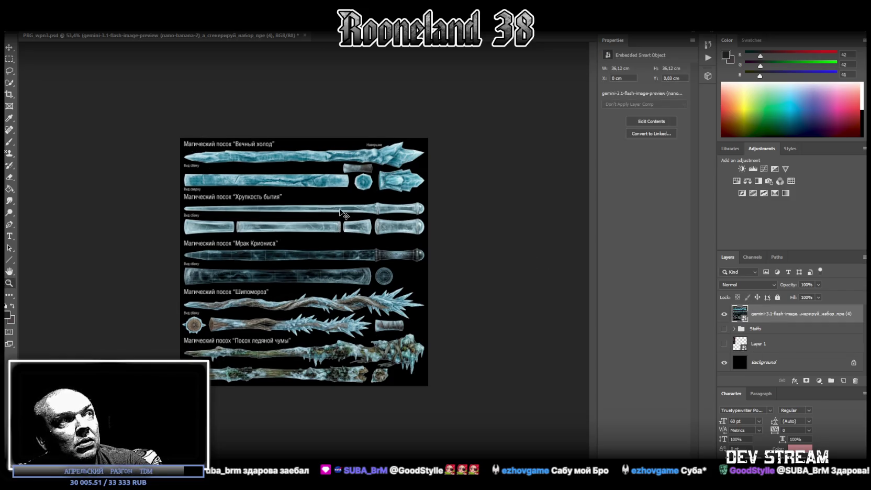
pyautogui.hotkey('ctrl', 't')
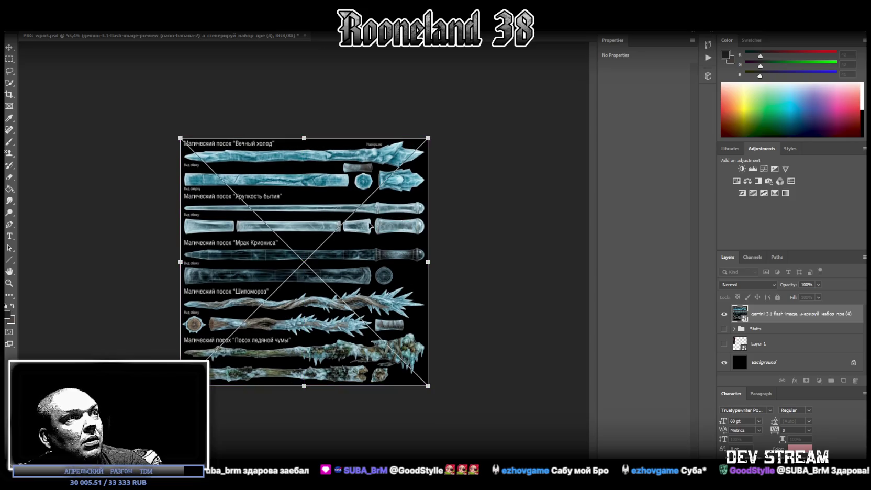
# Rotate the atlas 90° clockwise, then 90° counter-clockwise twice, and commit the transform.
pyautogui.rightClick(370, 224)
pyautogui.click(417, 311)
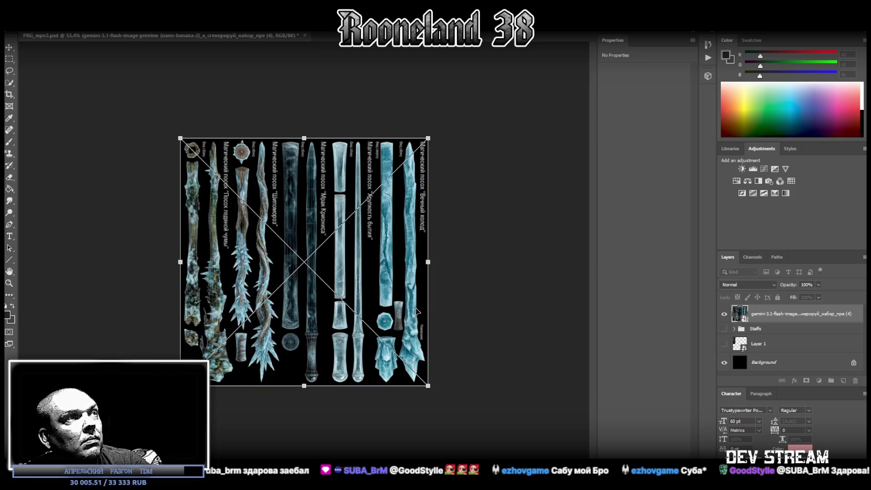
pyautogui.rightClick(398, 297)
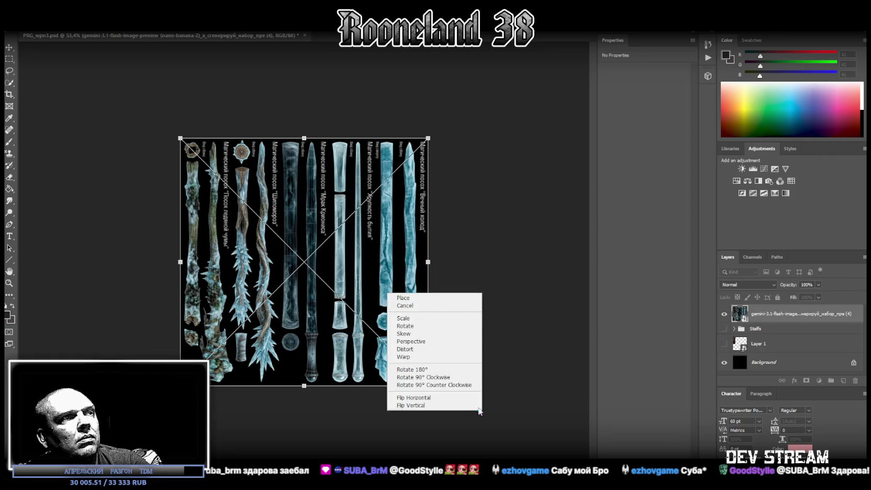
pyautogui.click(450, 384)
pyautogui.rightClick(350, 294)
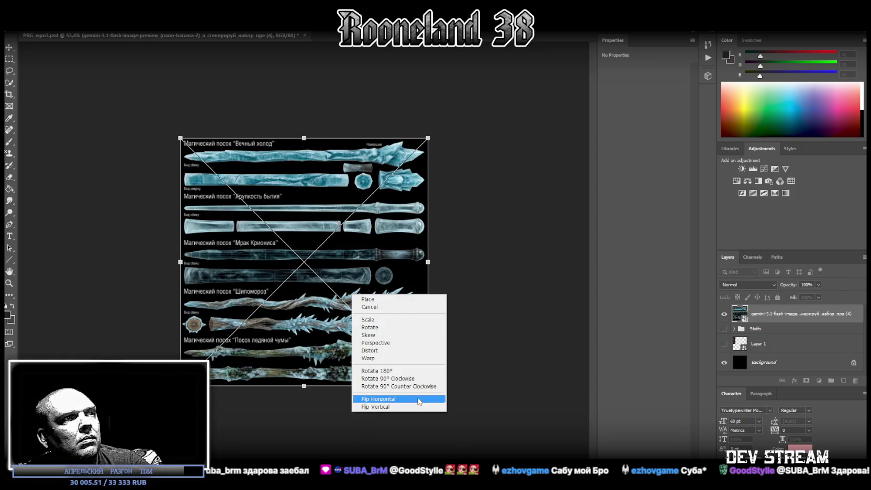
pyautogui.click(406, 385)
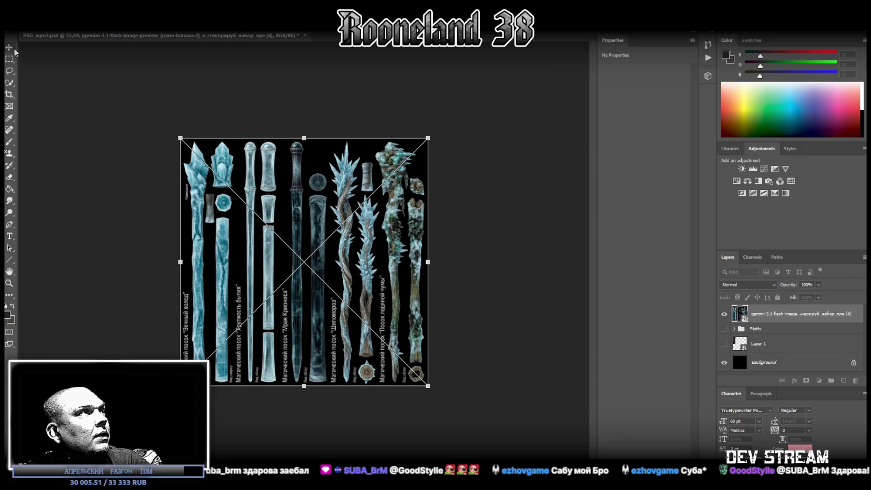
pyautogui.press('Return')
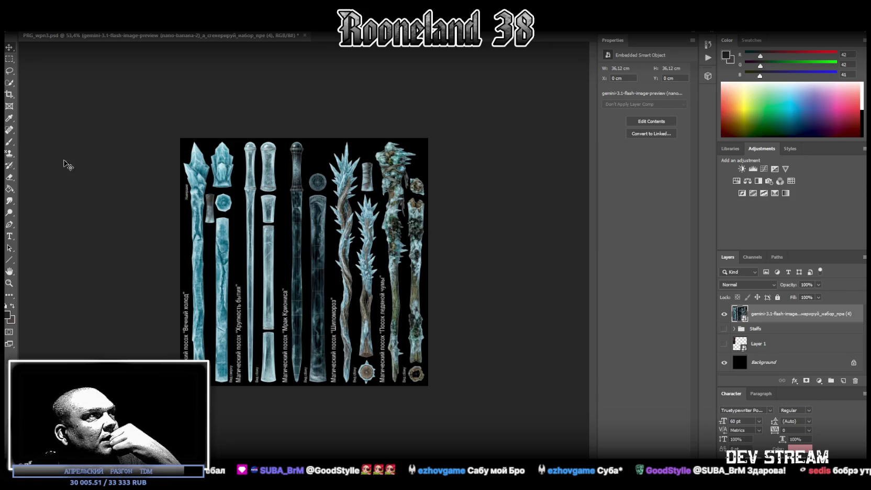
# Zoom in on the upright staffs and switch to the Polygonal Lasso Tool.
pyautogui.click(9, 282)
pyautogui.moveTo(233, 282); pyautogui.dragTo(272, 283)
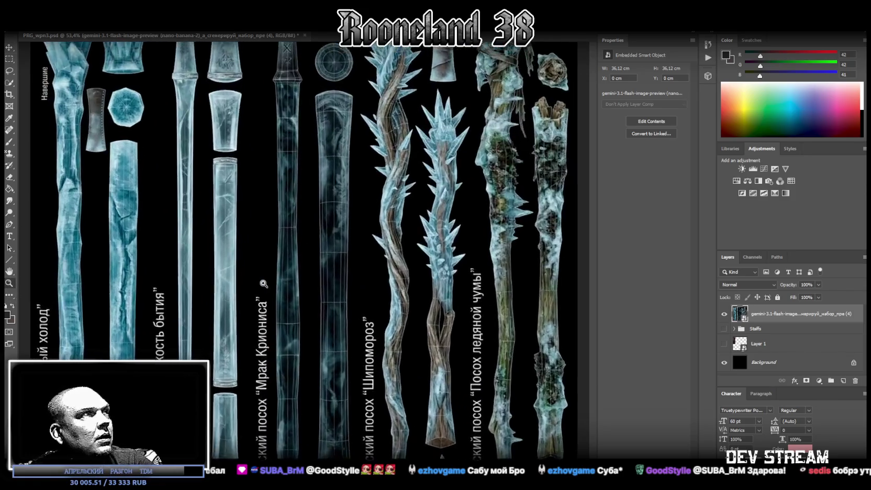
pyautogui.rightClick(10, 70)
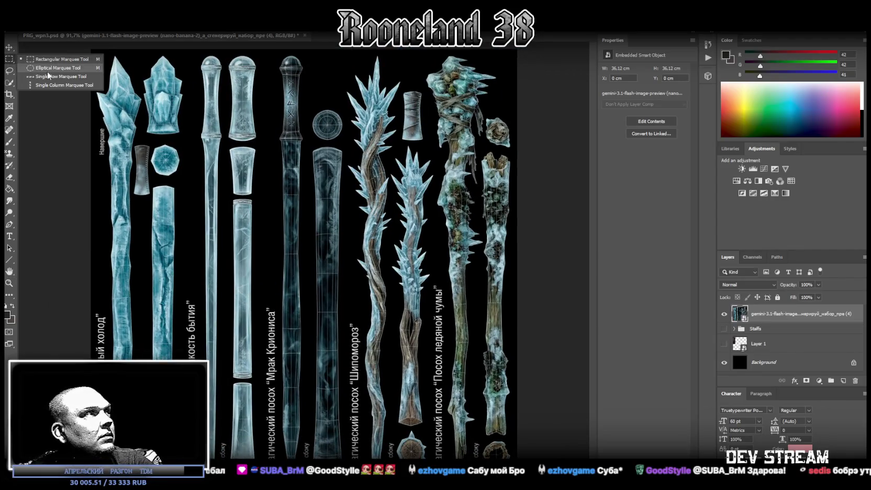
pyautogui.click(47, 69)
# Outline the leftmost staff's crystal tip with a closed polygonal selection.
pyautogui.click(107, 54)
pyautogui.click(93, 95)
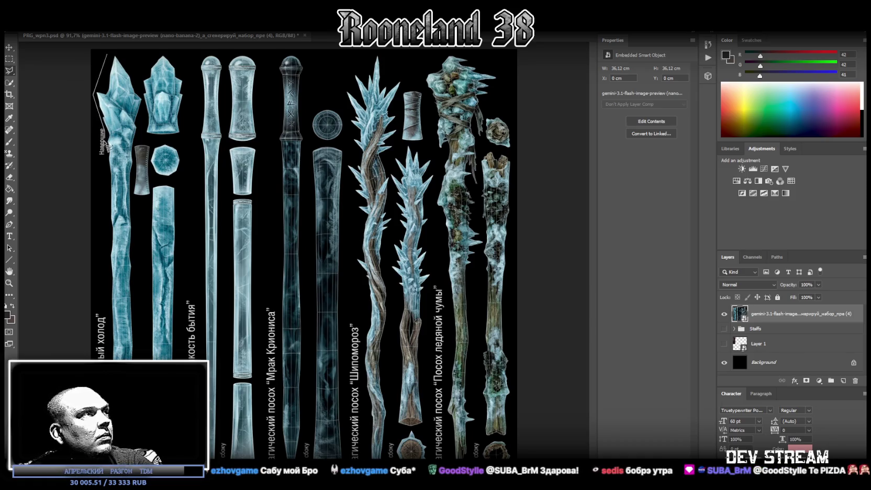
pyautogui.click(105, 135)
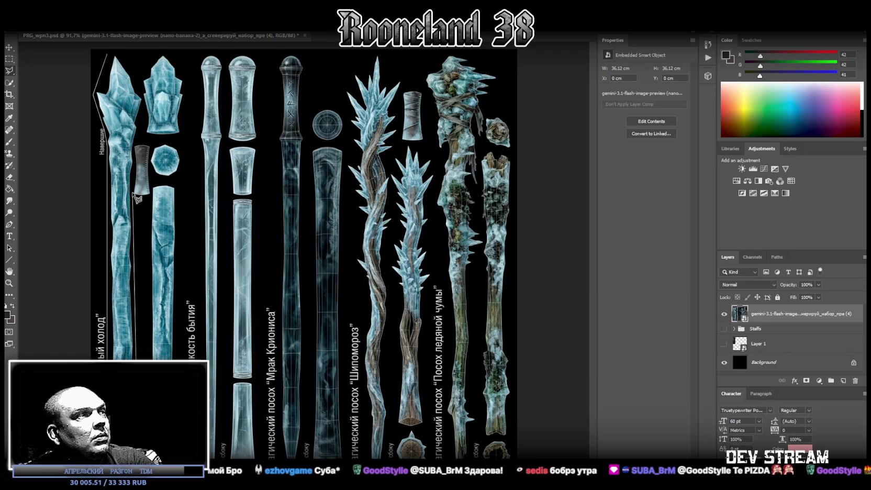
pyautogui.click(136, 142)
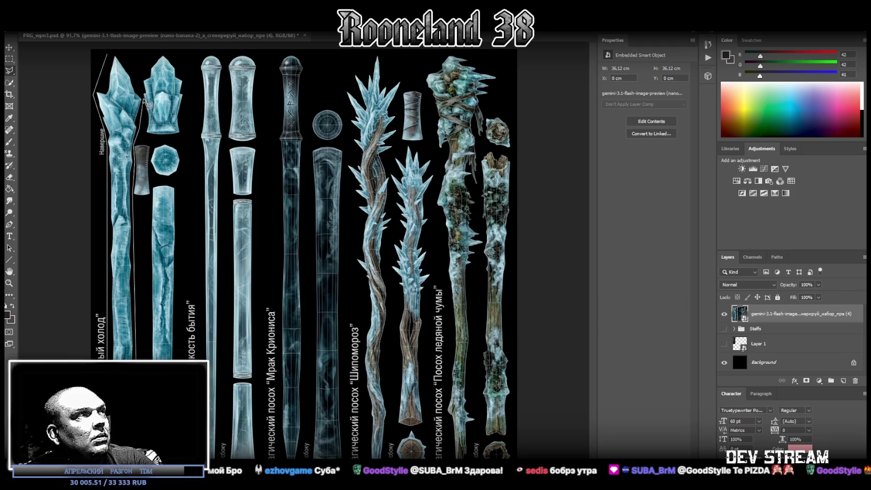
pyautogui.click(144, 97)
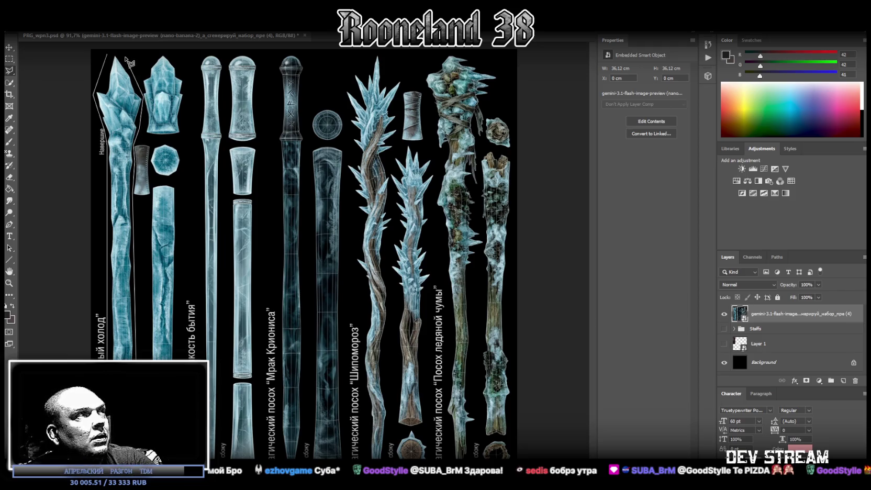
pyautogui.click(120, 51)
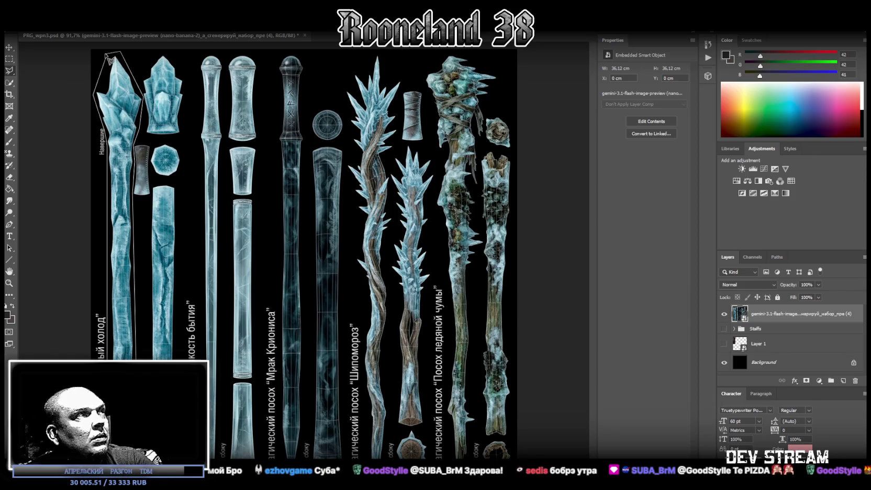
pyautogui.click(110, 57)
# Copy the selected tip to Layer 14 with Layer Via Copy, then reselect the atlas layer.
pyautogui.rightClick(117, 78)
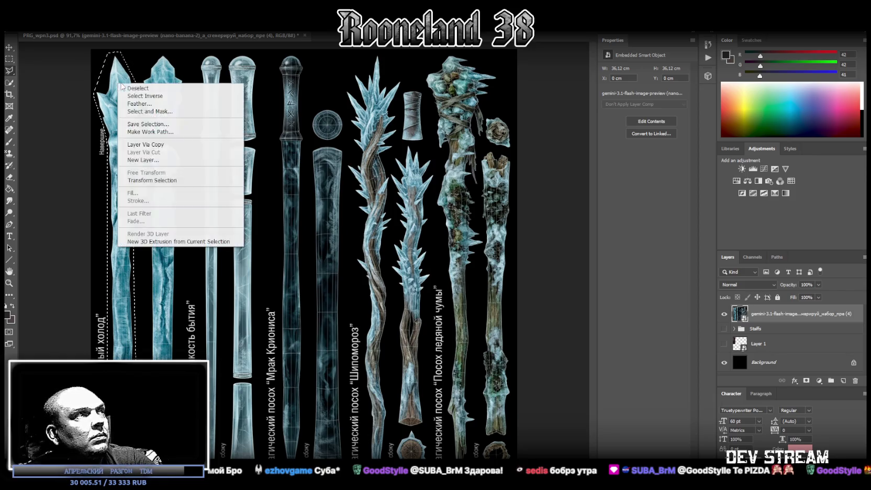
pyautogui.click(146, 144)
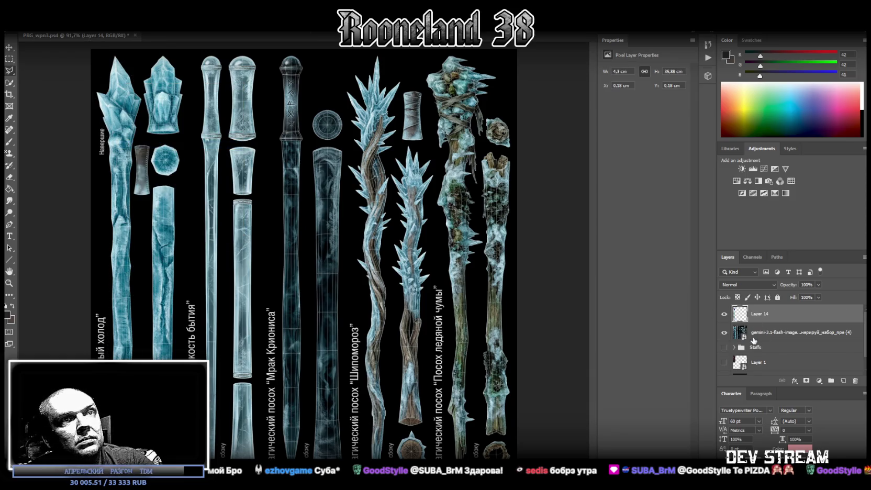
pyautogui.click(759, 331)
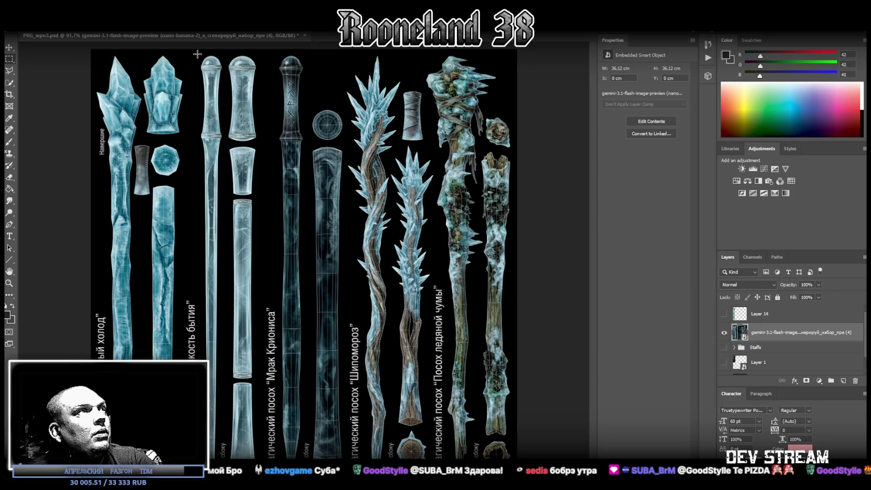
# Marquee the thin shaft, about 2.36 by 35.52 cm, and copy it to Layer 15 via Layer Via Copy.
pyautogui.moveTo(197, 54); pyautogui.dragTo(219, 454)
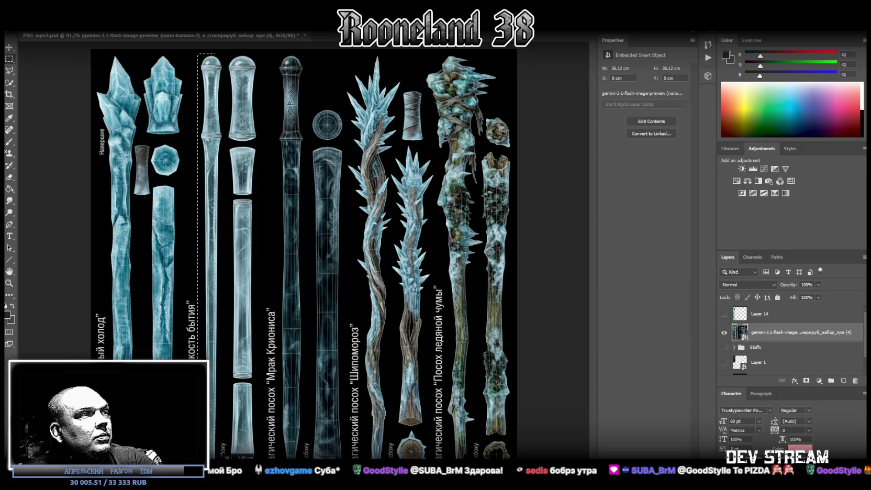
pyautogui.moveTo(219, 454); pyautogui.dragTo(225, 455)
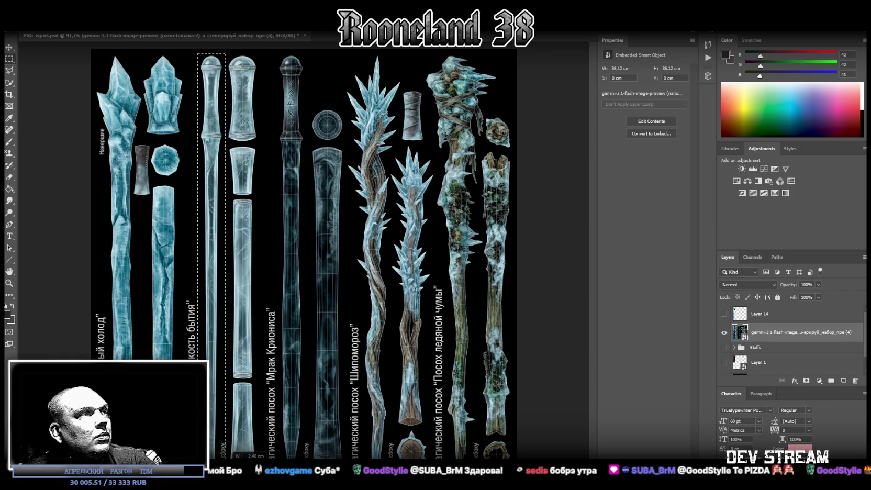
pyautogui.moveTo(226, 456); pyautogui.dragTo(226, 455)
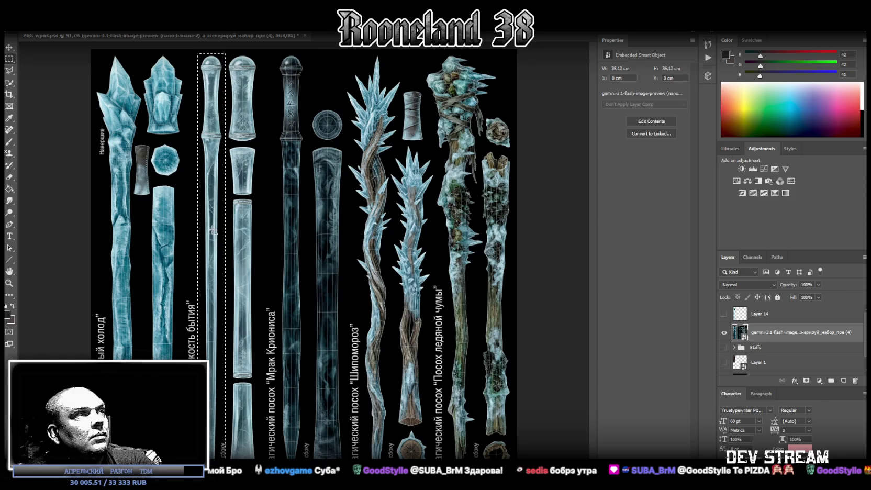
pyautogui.rightClick(205, 151)
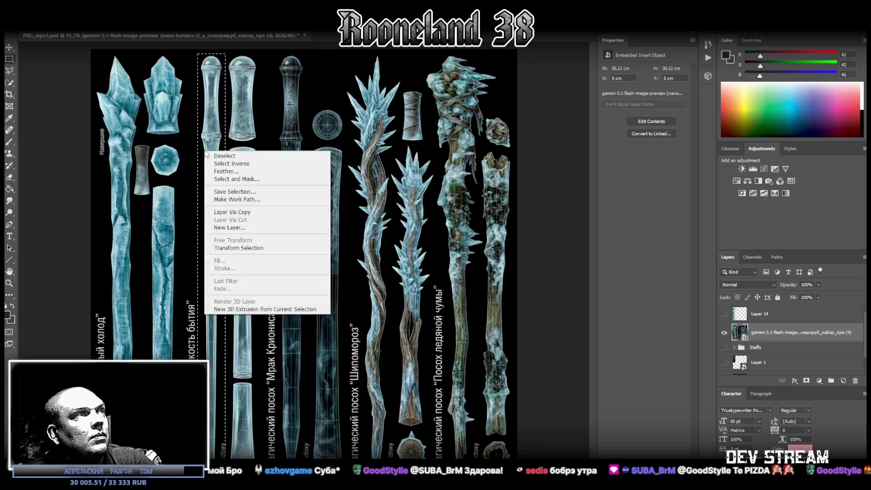
pyautogui.click(246, 212)
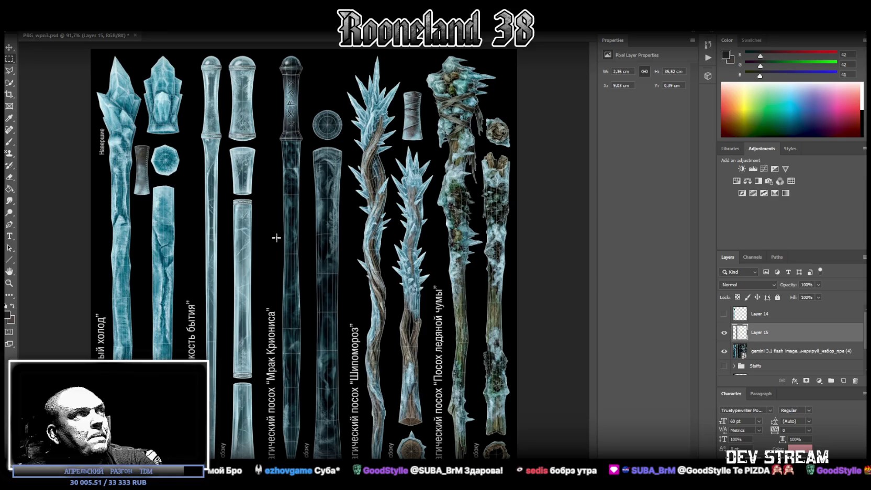